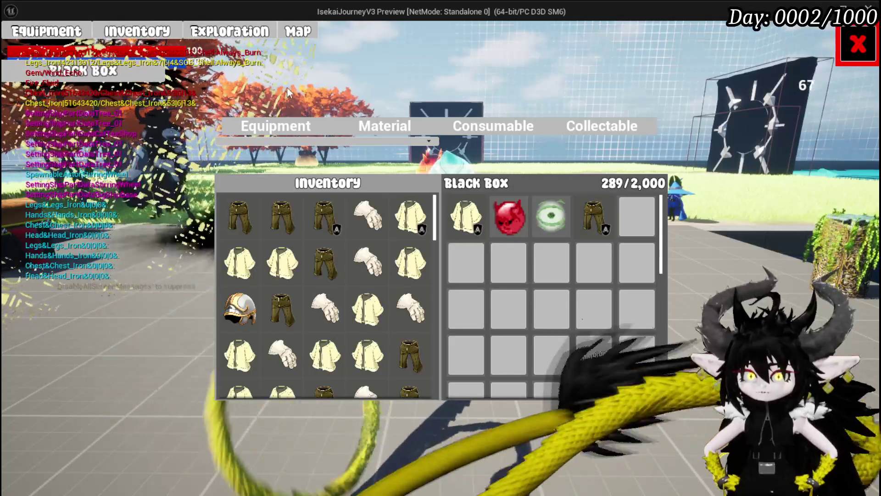
# Step: Stop the game preview and reroute SafeItemInBox's exec wire so Print String runs before the Branch
pyautogui.click(864, 49)
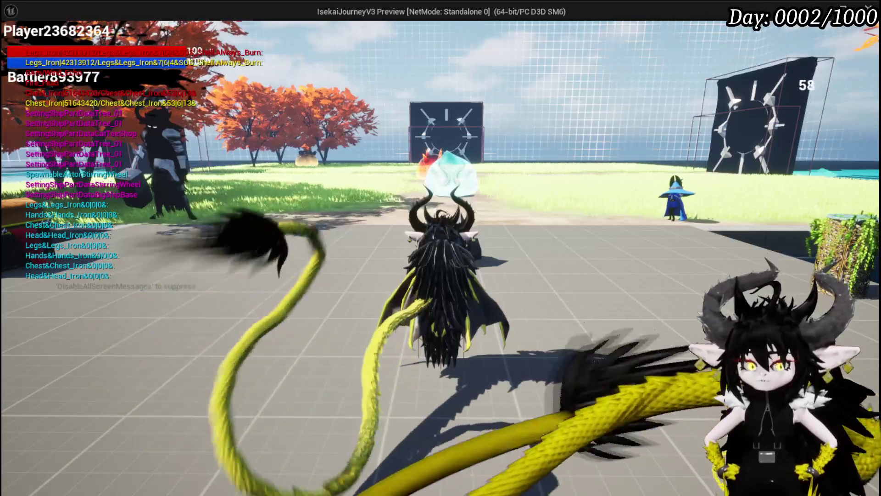
pyautogui.press('Escape')
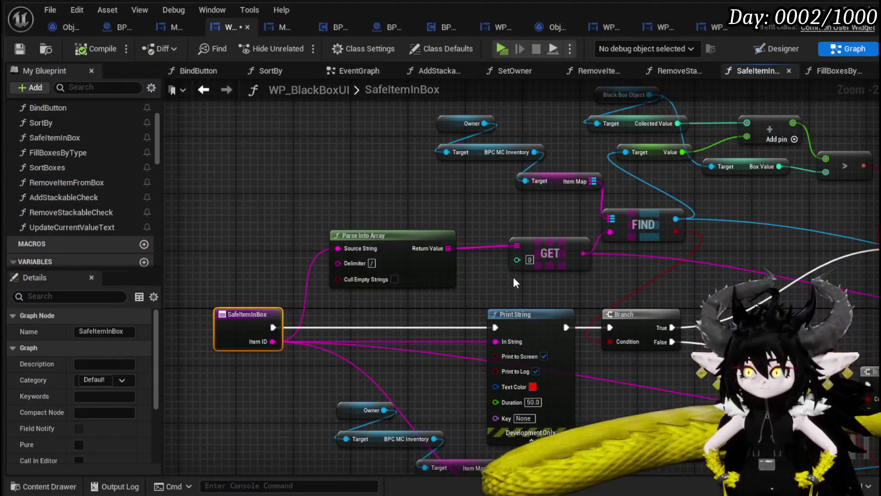
pyautogui.moveTo(513, 277)
pyautogui.mouseDown()
pyautogui.moveTo(444, 244)
pyautogui.moveTo(350, 229)
pyautogui.moveTo(334, 263)
pyautogui.mouseUp()
pyautogui.moveTo(317, 305)
pyautogui.mouseDown()
pyautogui.moveTo(432, 307)
pyautogui.moveTo(609, 290)
pyautogui.moveTo(619, 269)
pyautogui.moveTo(491, 314)
pyautogui.moveTo(479, 253)
pyautogui.mouseUp()
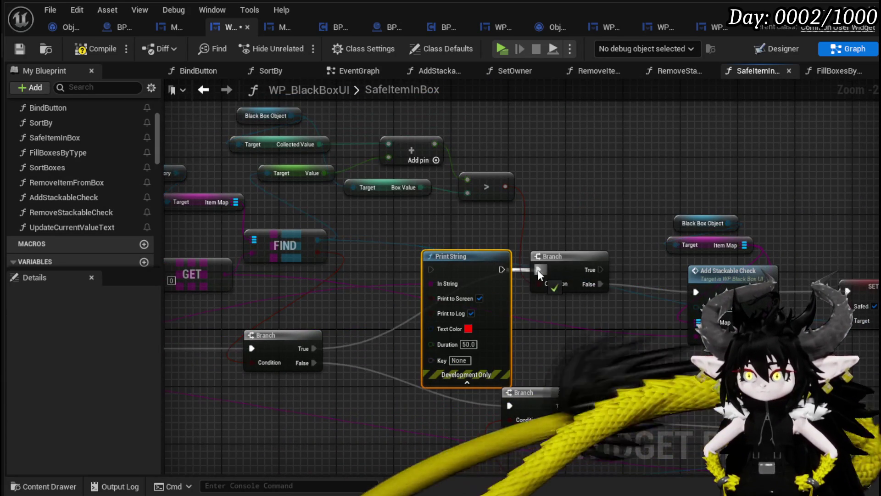
# Step: Wire Print String's exec output to the Branch and GET's Output into In String, then play the level
pyautogui.moveTo(537, 269); pyautogui.dragTo(538, 270)
pyautogui.moveTo(319, 348); pyautogui.dragTo(404, 349)
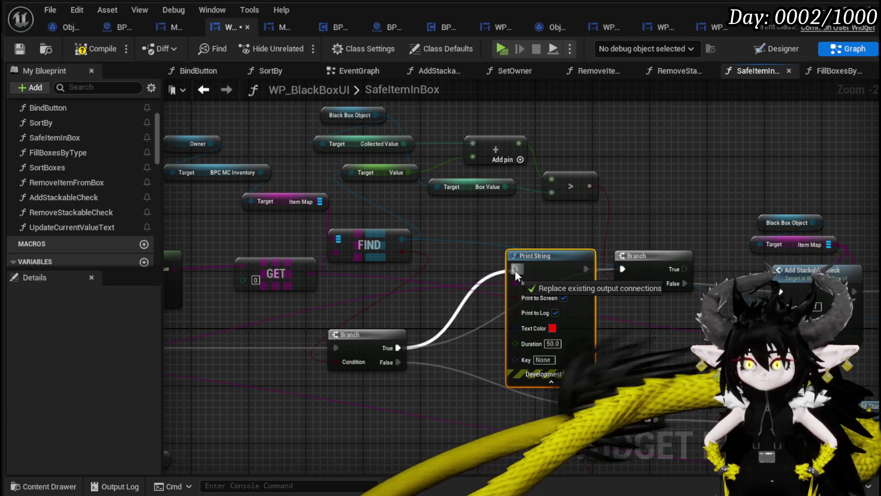
pyautogui.moveTo(488, 221)
pyautogui.mouseDown()
pyautogui.moveTo(536, 220)
pyautogui.moveTo(533, 234)
pyautogui.moveTo(559, 238)
pyautogui.mouseUp()
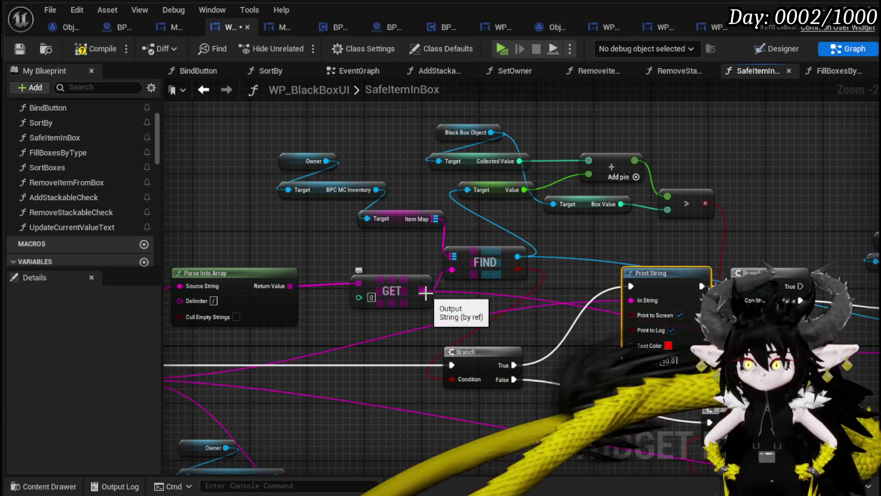
pyautogui.moveTo(629, 298); pyautogui.dragTo(631, 300)
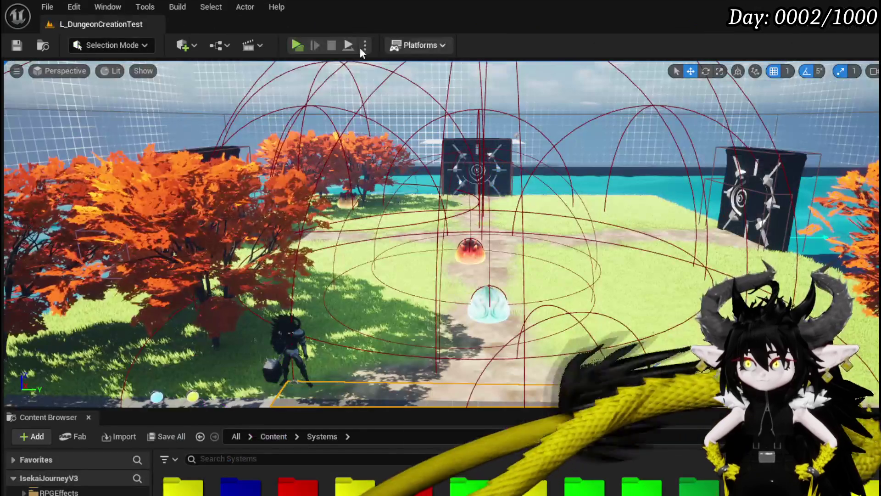
pyautogui.click(287, 39)
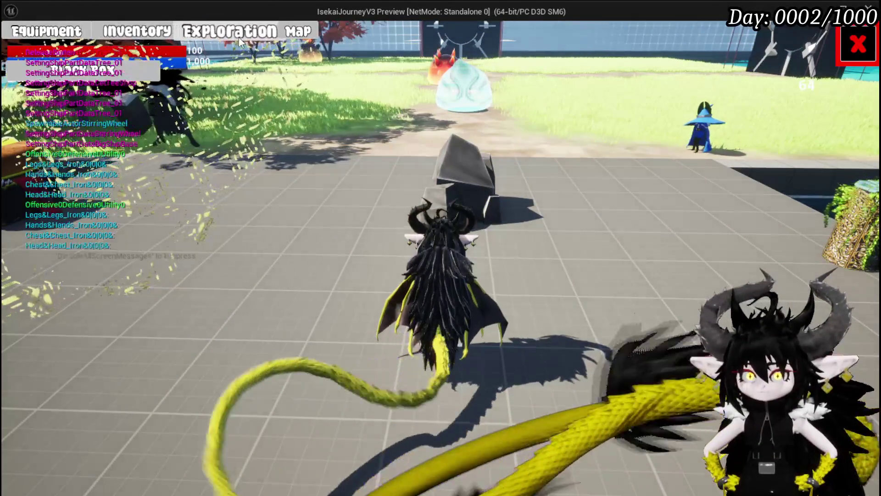
# Step: Store the chest piece, Copper Ingot and Simple Mashroom in the Black Box
pyautogui.click(138, 32)
pyautogui.click(399, 211)
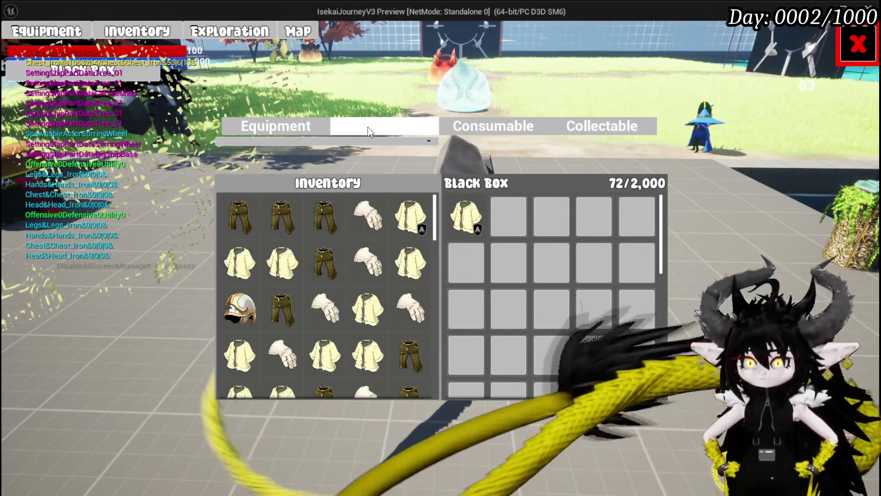
pyautogui.click(367, 127)
pyautogui.click(404, 224)
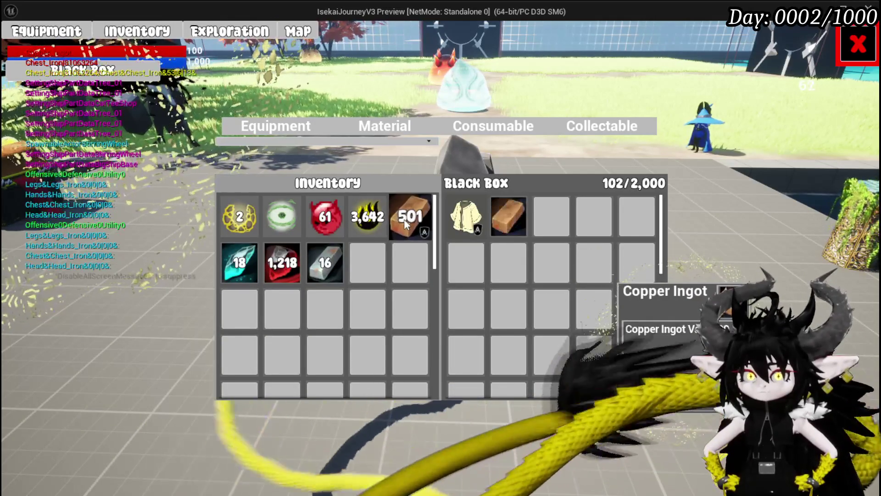
pyautogui.click(477, 127)
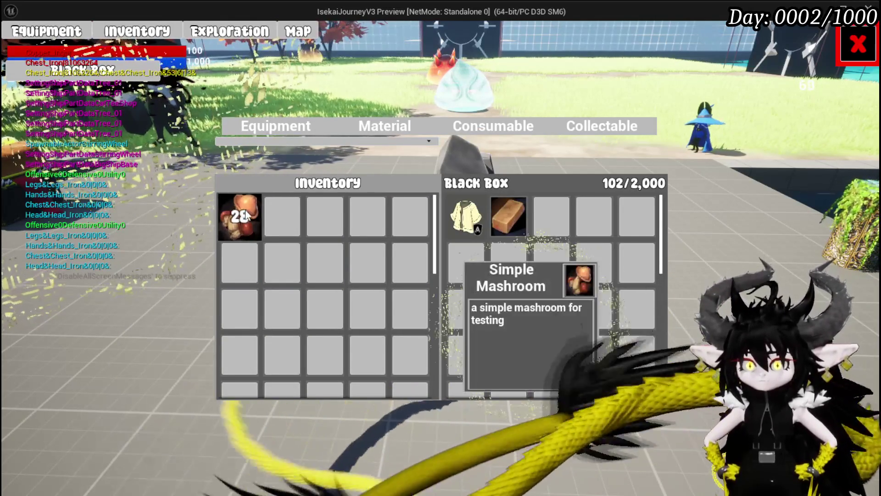
pyautogui.click(239, 216)
# Step: Store Wind Echo and Earth Shield too, then stop the preview and save the level
pyautogui.click(428, 124)
pyautogui.click(281, 219)
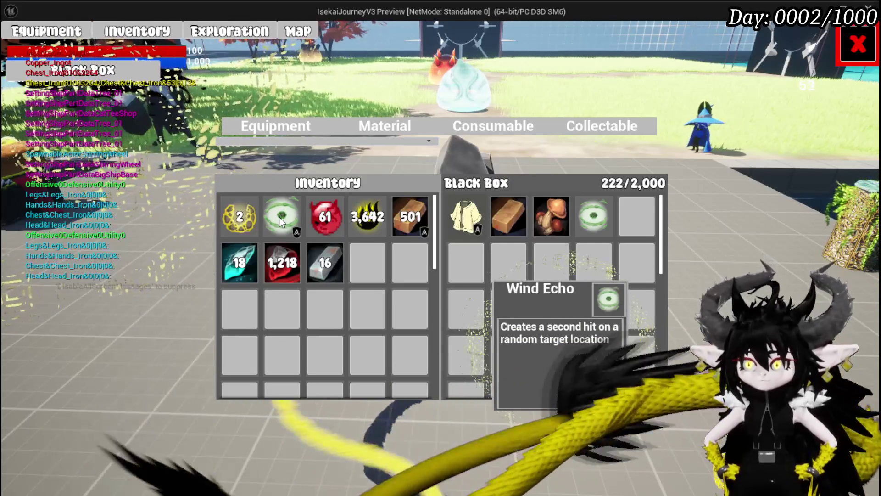
pyautogui.click(249, 217)
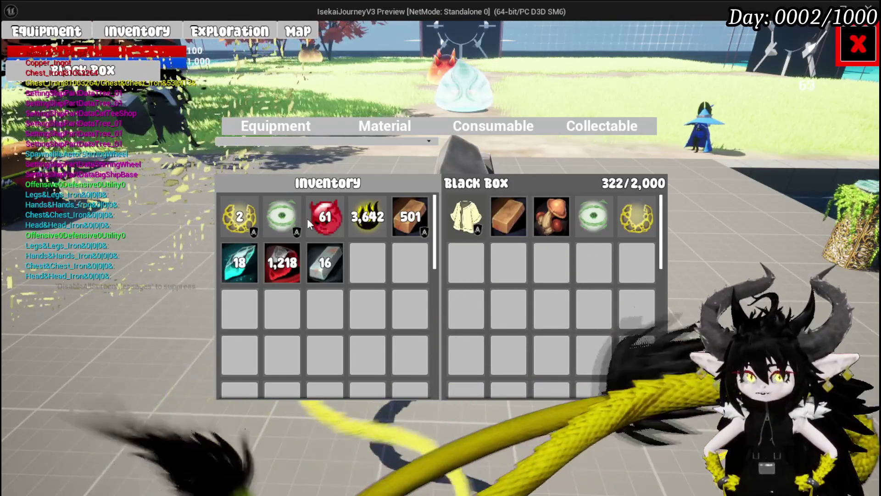
pyautogui.press('Escape')
pyautogui.click(17, 45)
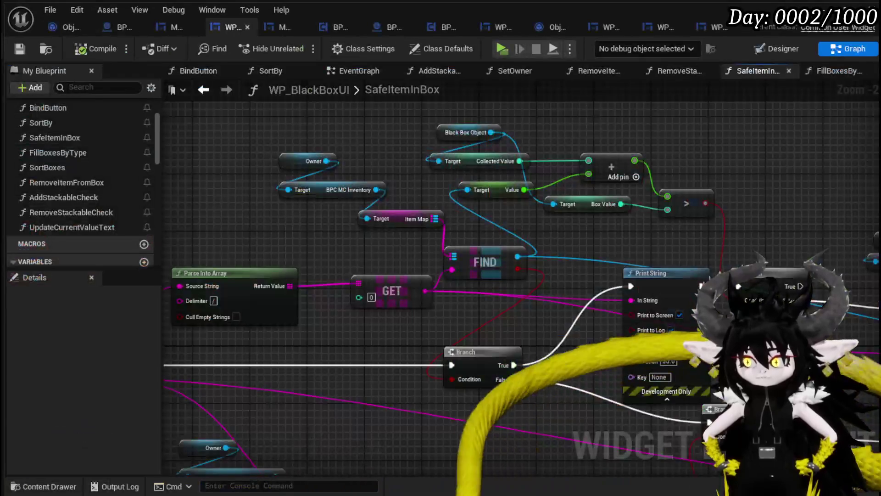
# Step: Add a Gems comment on the lower Add Stackable Check and shift the Branch, comment and SET nodes
pyautogui.scroll(-4, 421, 370)
pyautogui.moveTo(421, 371); pyautogui.dragTo(307, 369)
pyautogui.moveTo(431, 256); pyautogui.dragTo(454, 260)
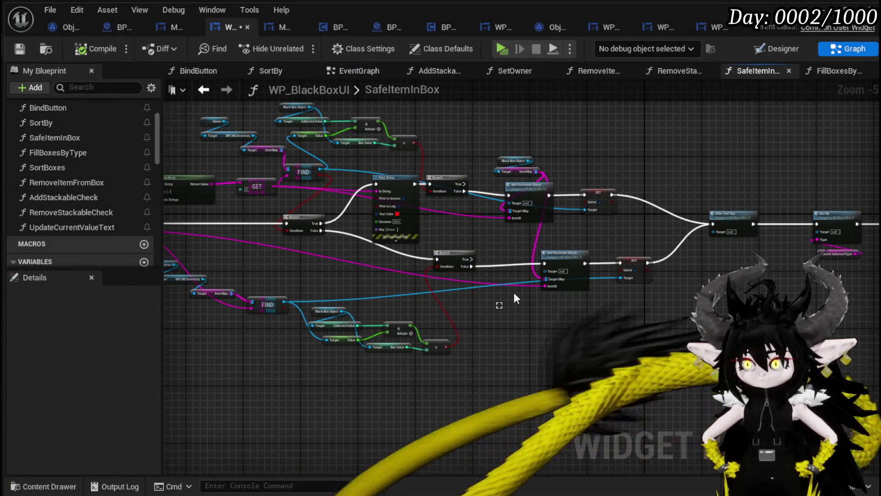
pyautogui.click(564, 250)
pyautogui.write('c')
pyautogui.write('ms')
pyautogui.press('Return')
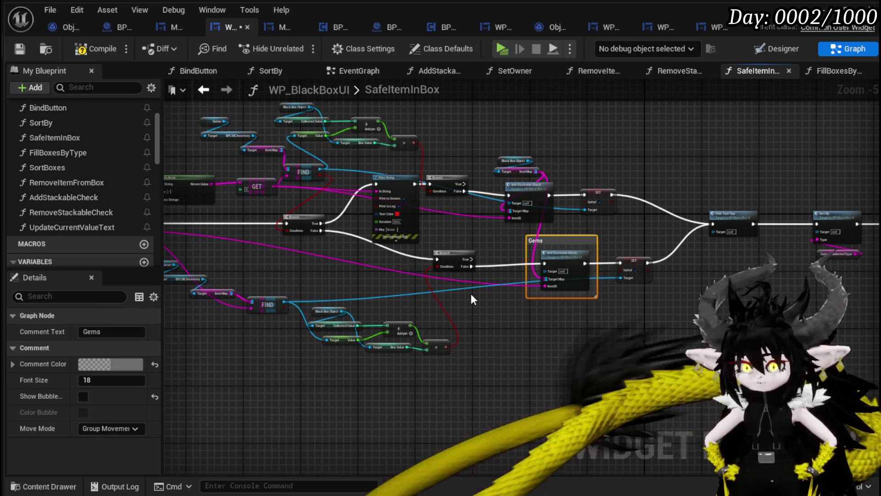
pyautogui.moveTo(461, 304)
pyautogui.mouseDown()
pyautogui.moveTo(575, 237)
pyautogui.moveTo(637, 233)
pyautogui.moveTo(601, 288)
pyautogui.moveTo(612, 299)
pyautogui.mouseUp()
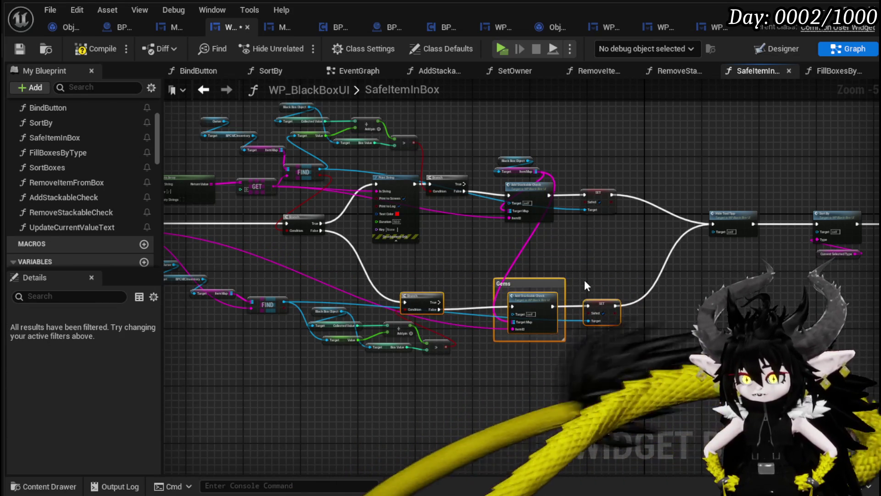
# Step: Reposition the Black Box Object, Item Map and Add Stackable Check nodes, then open AddStackableCheck
pyautogui.click(540, 303)
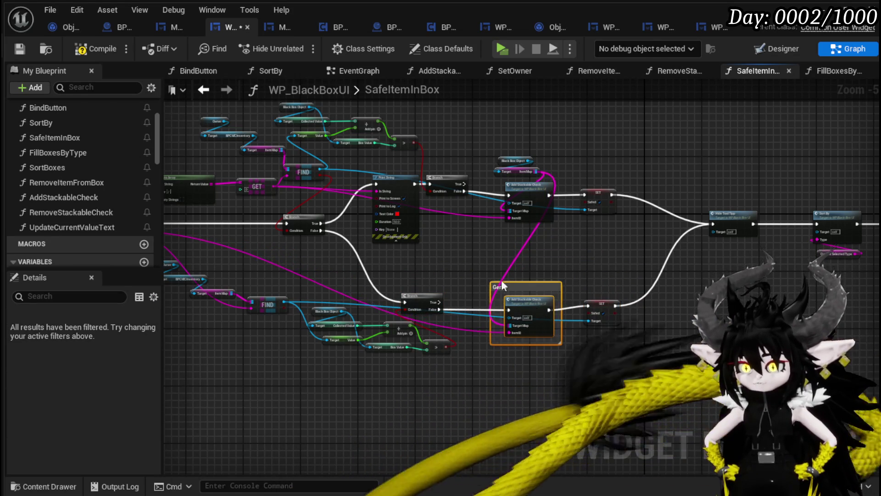
pyautogui.scroll(3, 520, 290)
pyautogui.moveTo(385, 324)
pyautogui.mouseDown()
pyautogui.moveTo(563, 133)
pyautogui.moveTo(516, 162)
pyautogui.mouseUp()
pyautogui.moveTo(482, 222); pyautogui.dragTo(504, 215)
pyautogui.click(552, 197)
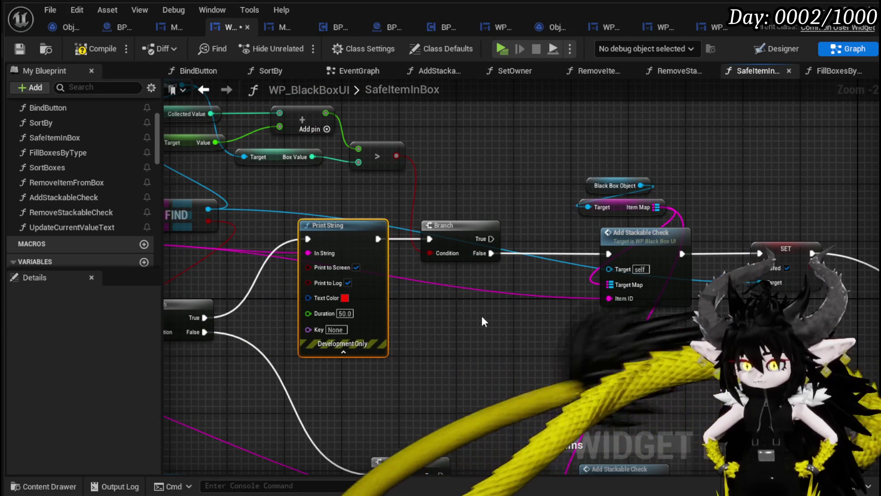
pyautogui.doubleClick(480, 300)
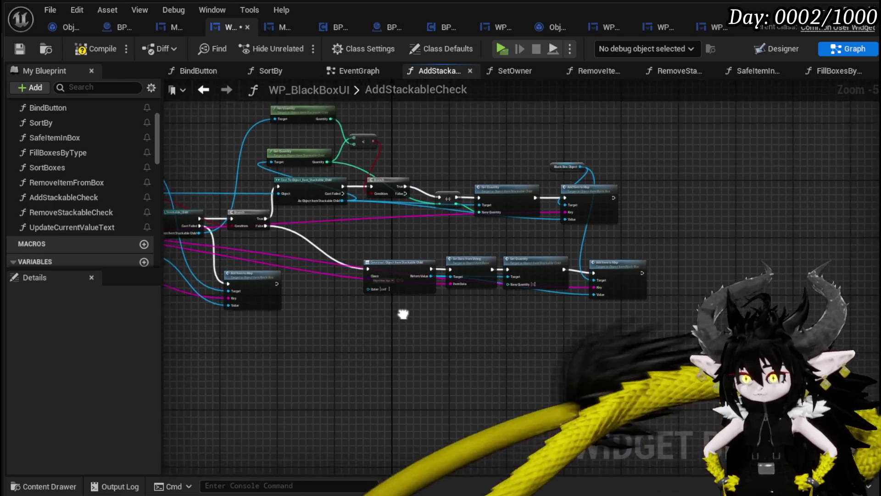
# Step: Open the Black Box AddItemToMap function from the Add Item to Map node
pyautogui.scroll(3, 403, 313)
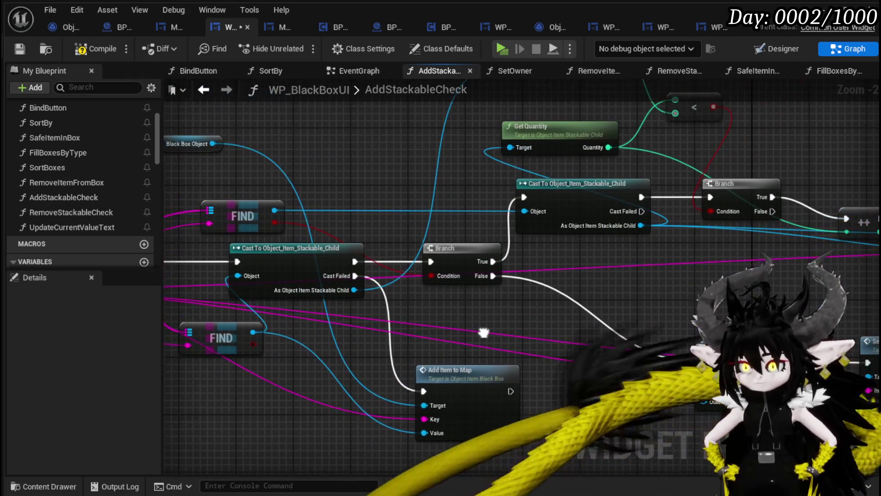
pyautogui.moveTo(285, 261); pyautogui.dragTo(489, 230)
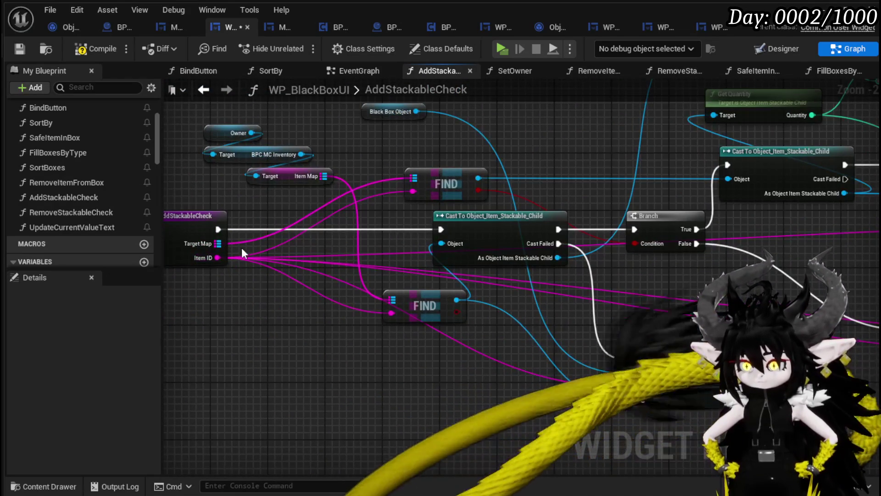
pyautogui.moveTo(452, 323); pyautogui.dragTo(281, 259)
pyautogui.doubleClick(502, 289)
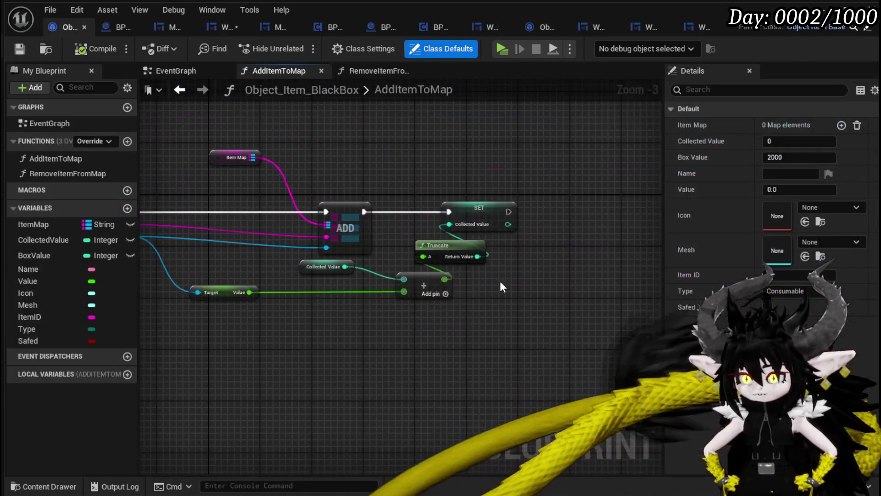
# Step: Paste a temporary Print String and run it right after the AddItemToMap entry
pyautogui.moveTo(361, 330); pyautogui.dragTo(460, 343)
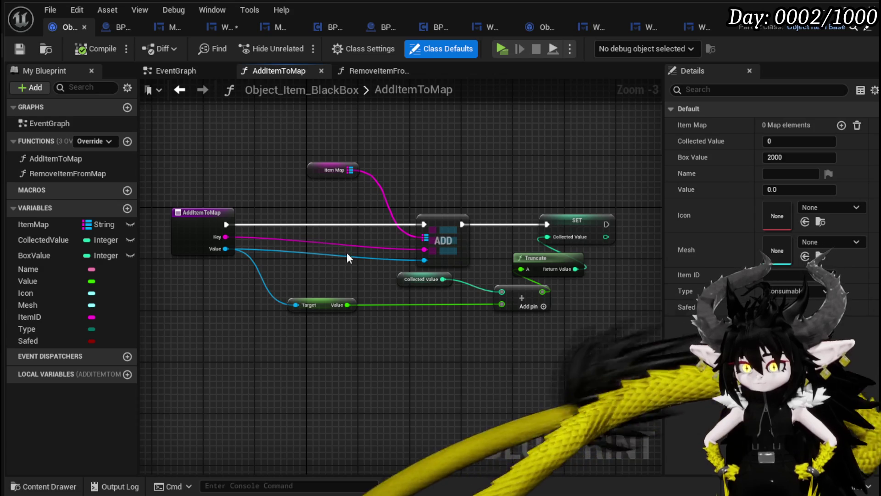
pyautogui.moveTo(331, 305); pyautogui.dragTo(436, 305)
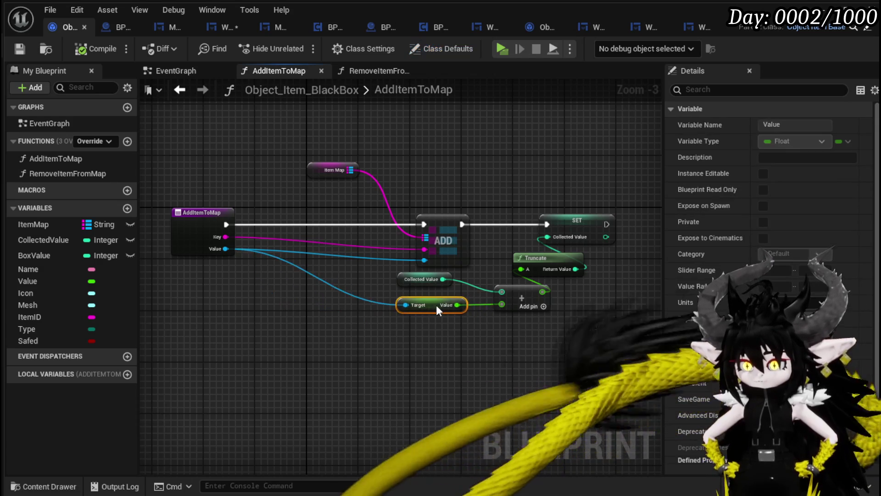
pyautogui.click(295, 316)
pyautogui.hotkey('ctrl', 'v')
pyautogui.moveTo(320, 314); pyautogui.dragTo(320, 211)
pyautogui.moveTo(225, 224)
pyautogui.mouseDown()
pyautogui.moveTo(207, 226)
pyautogui.moveTo(289, 225)
pyautogui.mouseUp()
pyautogui.moveTo(357, 224)
pyautogui.mouseDown()
pyautogui.moveTo(363, 232)
pyautogui.moveTo(423, 224)
pyautogui.mouseUp()
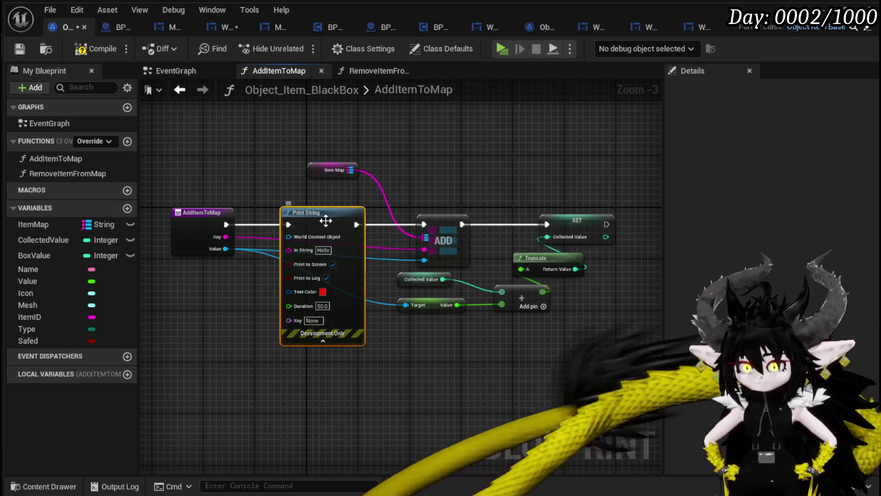
# Step: Wire the entry directly to ADD, delete the Print String, save, and return to WP_BlackBoxUI
pyautogui.moveTo(225, 224); pyautogui.dragTo(364, 228)
pyautogui.moveTo(422, 224); pyautogui.dragTo(424, 224)
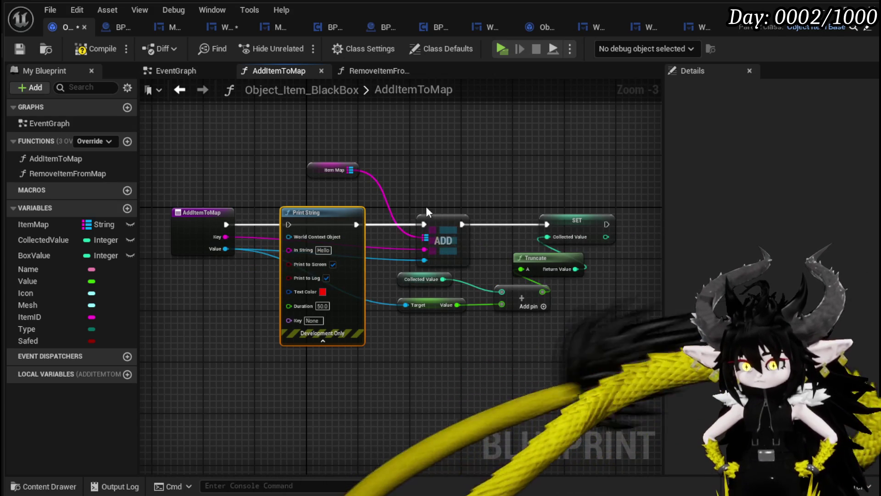
pyautogui.press('Delete')
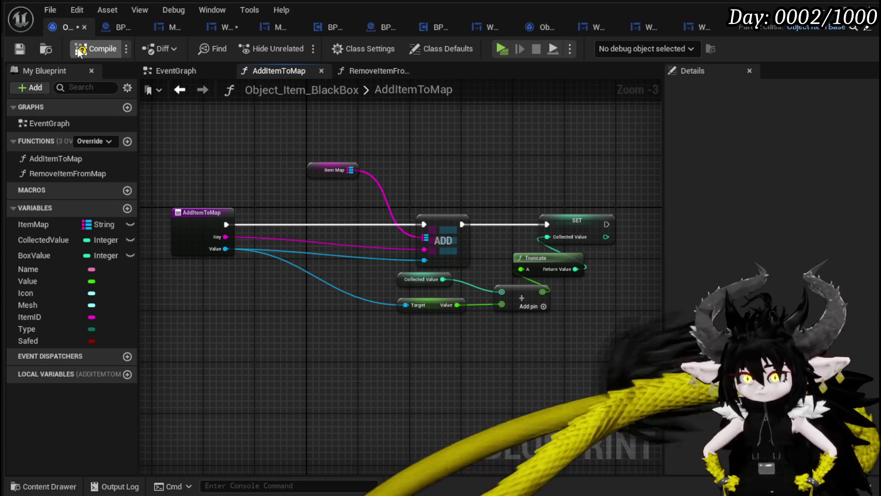
pyautogui.click(18, 49)
pyautogui.click(225, 28)
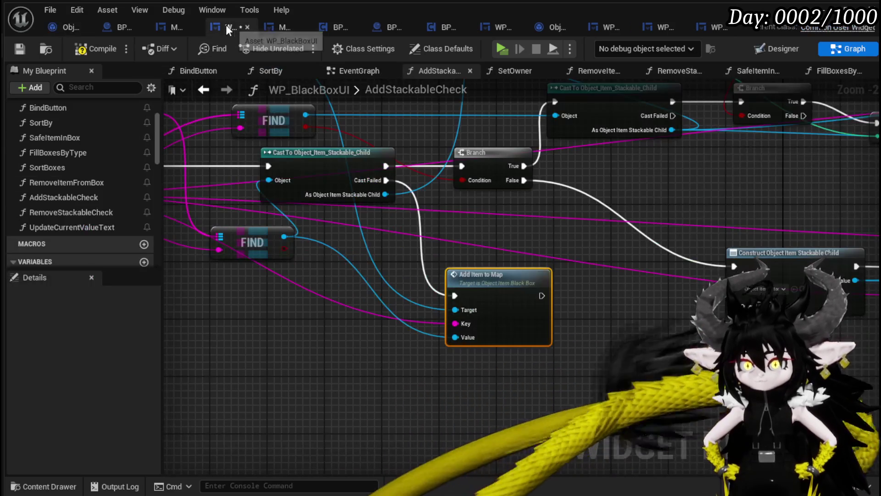
# Step: Compile WP_BlackBoxUI and bring the AddStackableCheck entry and cast nodes into view
pyautogui.click(110, 53)
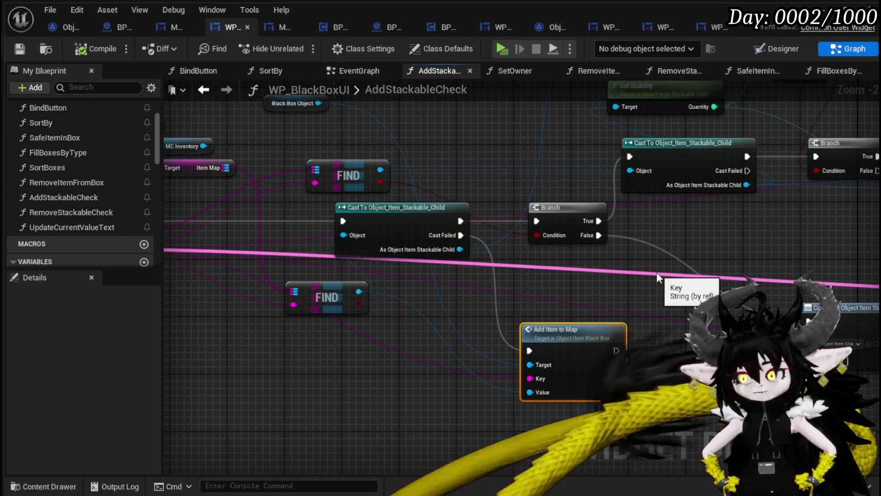
pyautogui.scroll(-2, 731, 244)
pyautogui.moveTo(649, 251); pyautogui.dragTo(403, 231)
pyautogui.scroll(2, 543, 252)
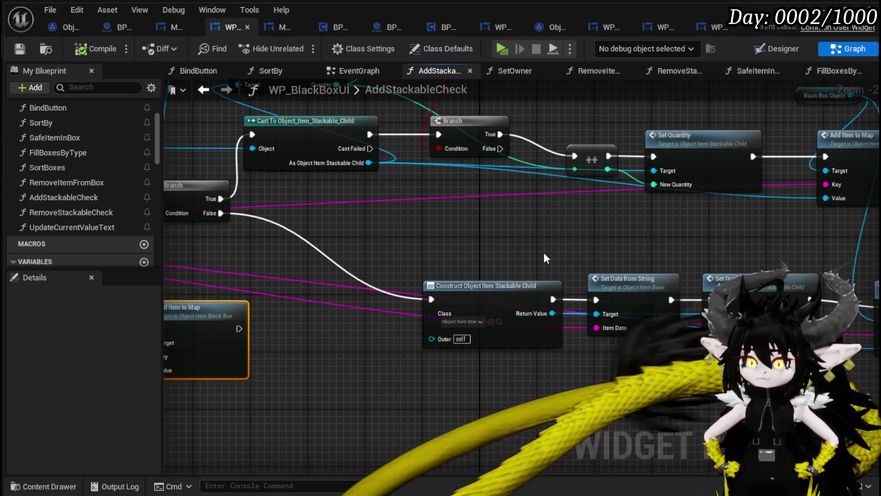
pyautogui.moveTo(544, 254)
pyautogui.mouseDown()
pyautogui.moveTo(707, 256)
pyautogui.moveTo(516, 309)
pyautogui.moveTo(545, 285)
pyautogui.mouseUp()
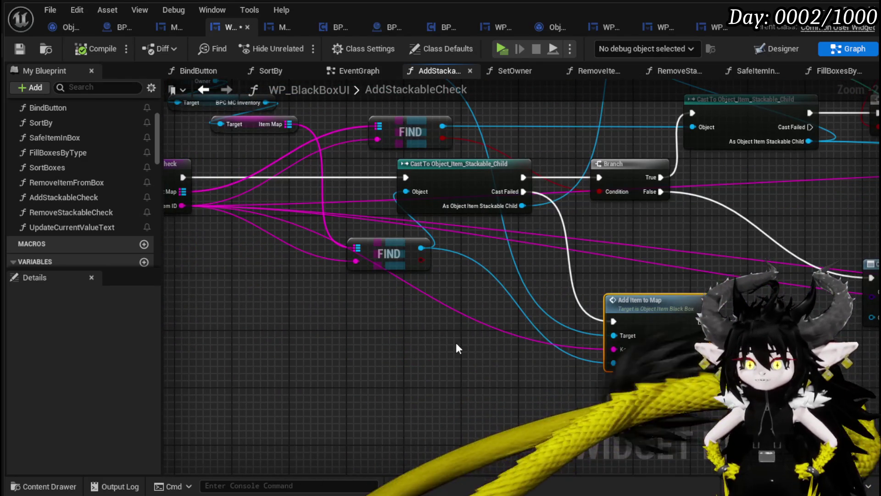
pyautogui.moveTo(413, 295)
pyautogui.mouseDown()
pyautogui.moveTo(482, 297)
pyautogui.moveTo(477, 304)
pyautogui.mouseUp()
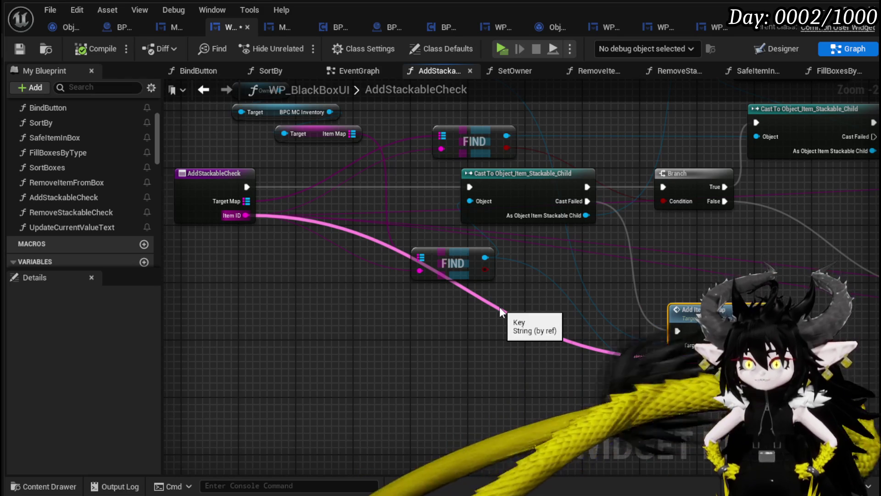
# Step: Add a yellow-text Print String on the failed stackable cast, compile, and start a play test
pyautogui.moveTo(587, 201)
pyautogui.mouseDown()
pyautogui.moveTo(602, 260)
pyautogui.moveTo(557, 324)
pyautogui.mouseUp()
pyautogui.write('Prin')
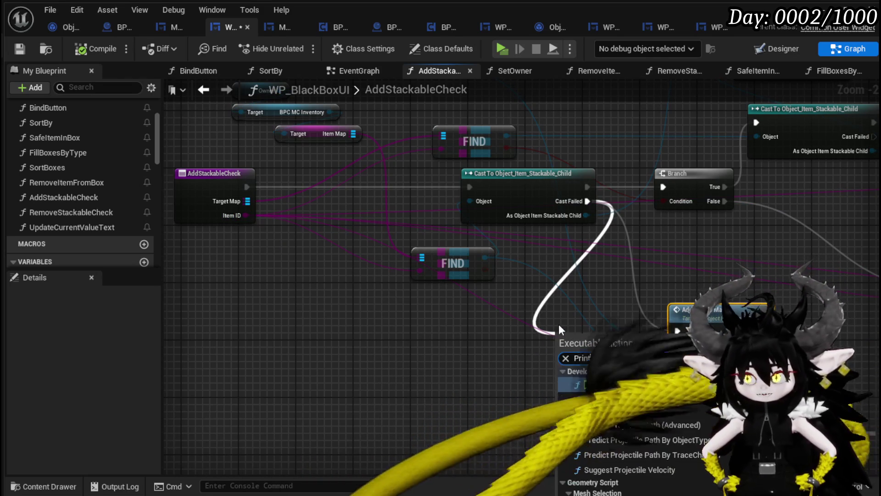
pyautogui.write('t String')
pyautogui.press('Return')
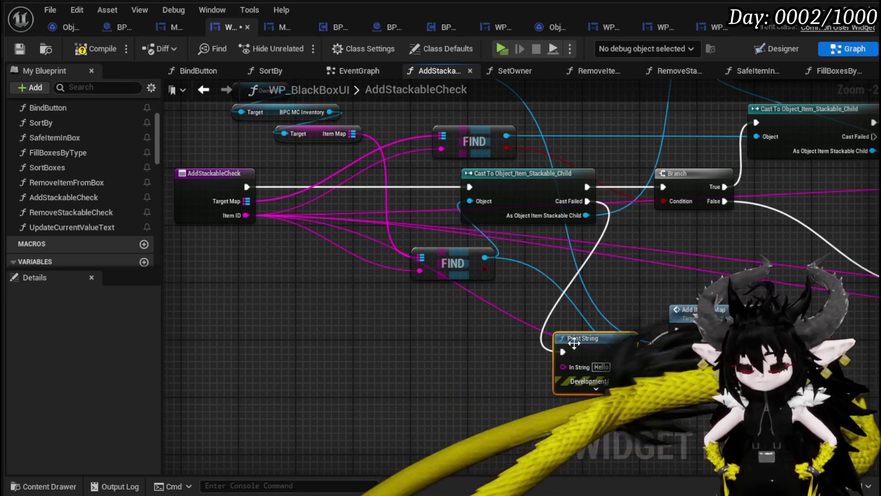
pyautogui.moveTo(587, 337); pyautogui.dragTo(593, 316)
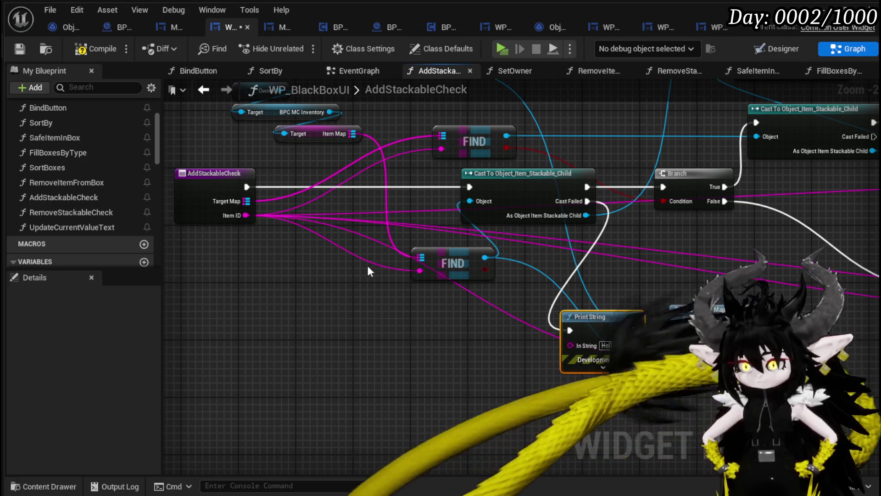
pyautogui.click(602, 367)
pyautogui.moveTo(605, 386); pyautogui.dragTo(496, 343)
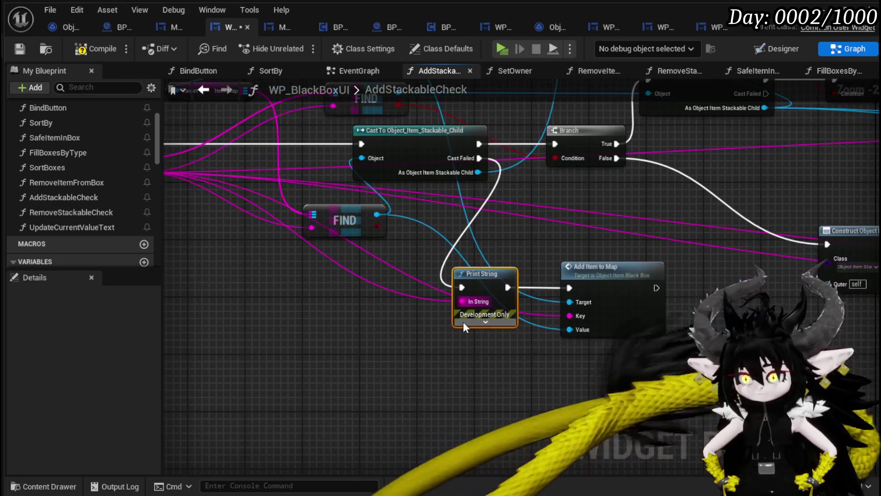
pyautogui.click(498, 346)
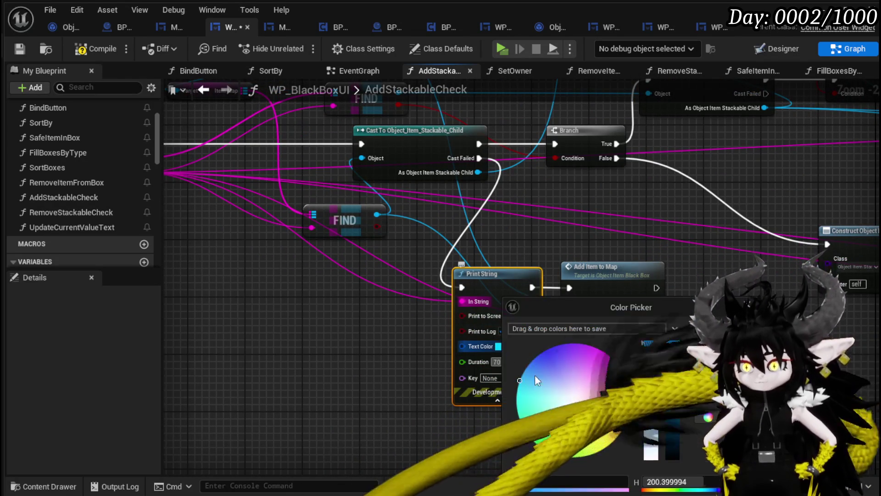
pyautogui.click(372, 293)
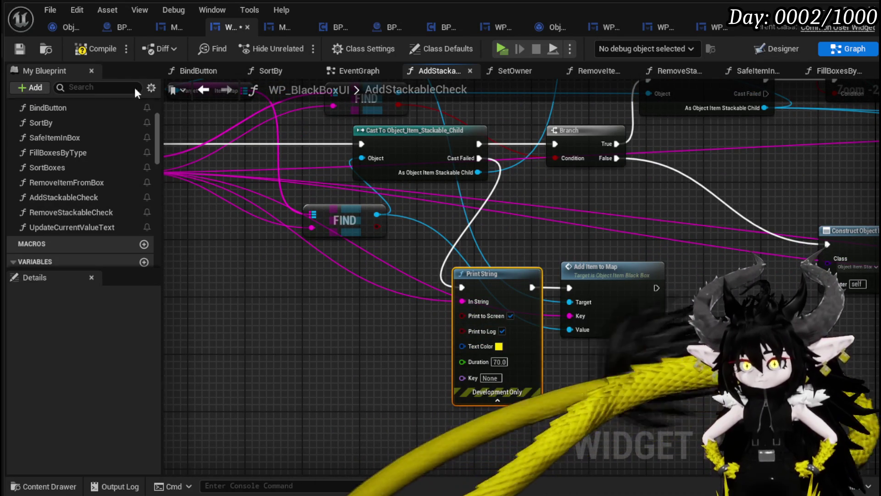
pyautogui.click(100, 55)
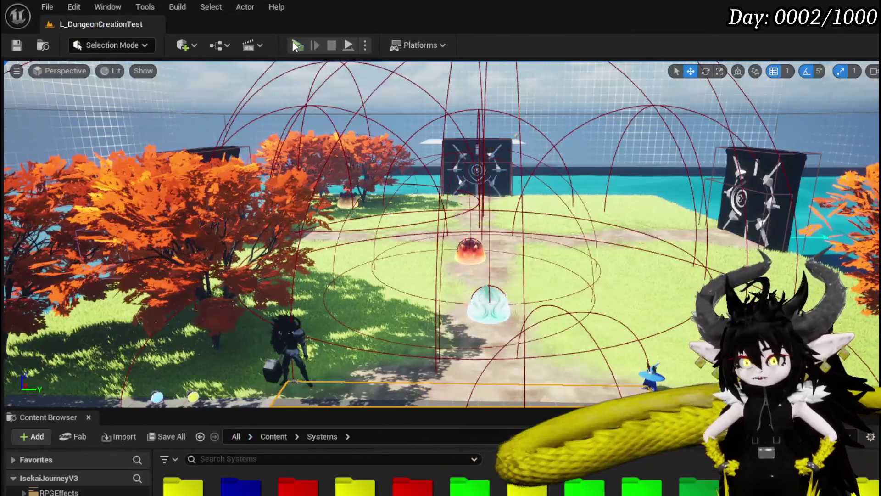
pyautogui.click(292, 40)
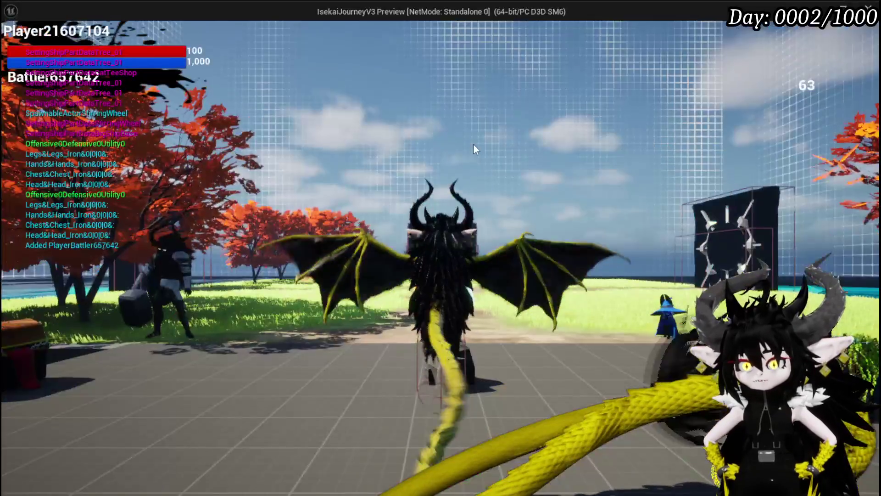
# Step: Drag the iron chest into the Black Box (reaching 72/2,000), then stop the play test
pyautogui.press('e')
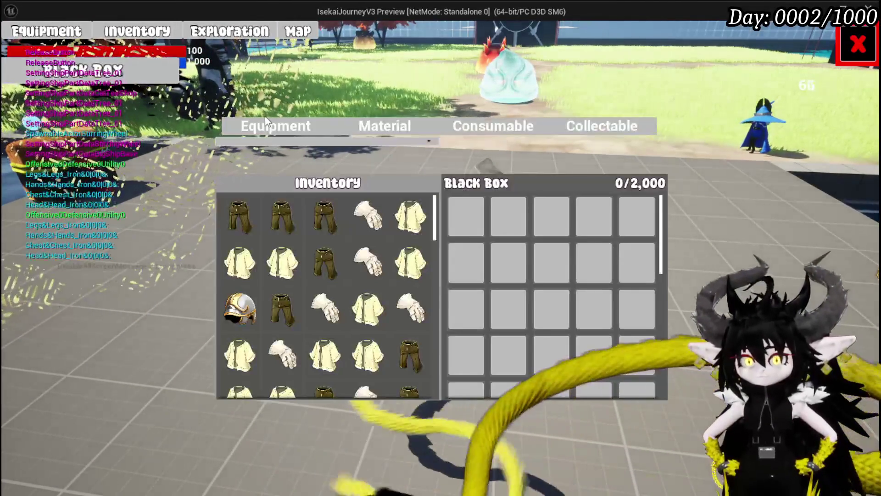
pyautogui.moveTo(410, 216)
pyautogui.mouseDown()
pyautogui.moveTo(605, 250)
pyautogui.moveTo(550, 239)
pyautogui.mouseUp()
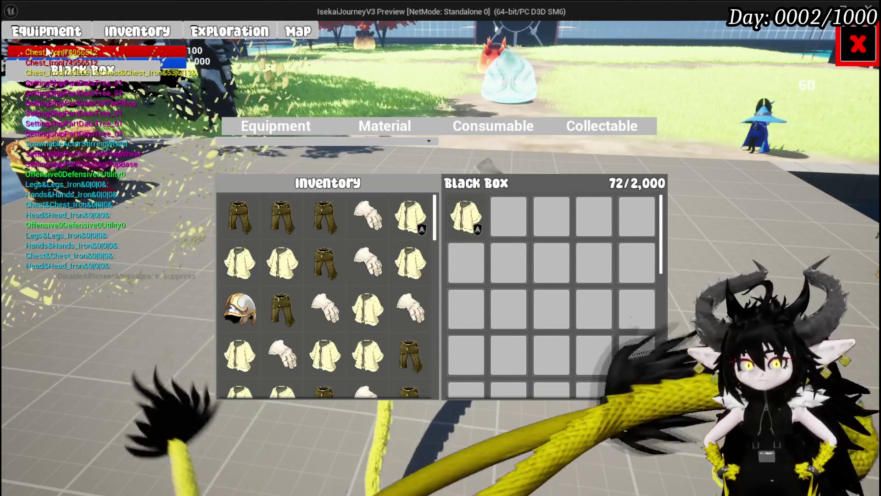
pyautogui.moveTo(466, 219)
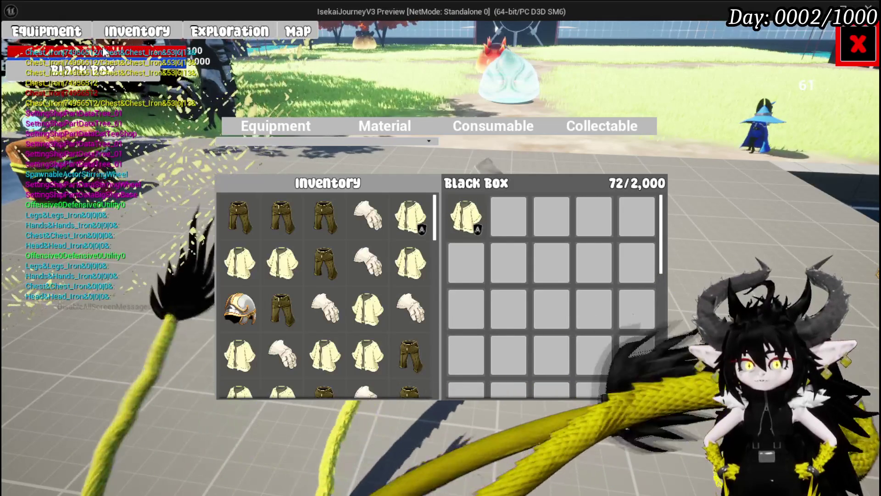
pyautogui.press('Escape')
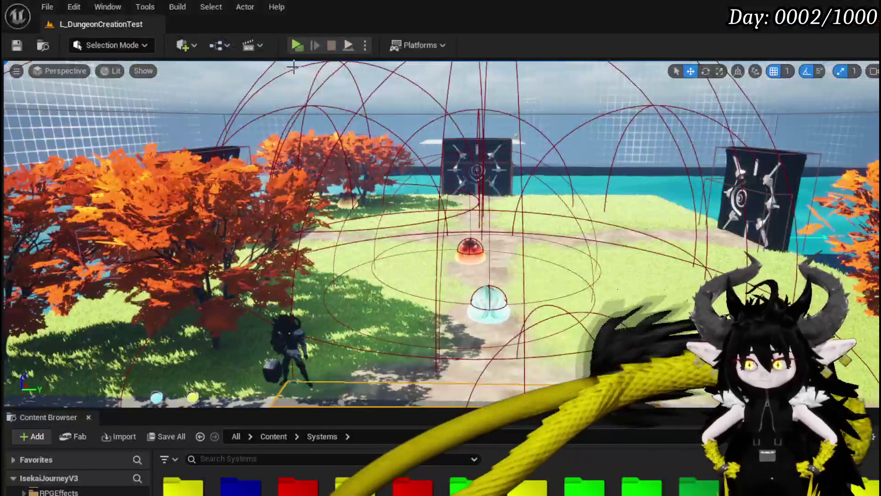
# Step: Save the level and open the RemoveItemFromBox function graph
pyautogui.hotkey('ctrl', 's')
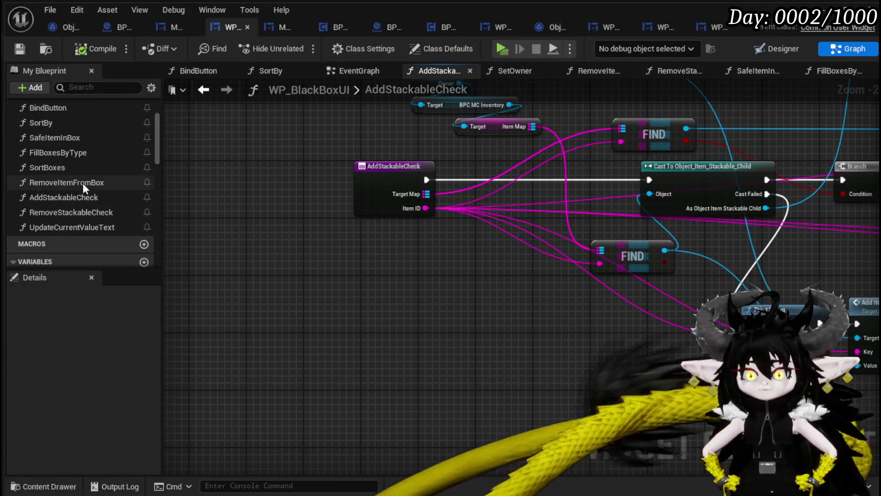
pyautogui.doubleClick(82, 183)
pyautogui.scroll(2, 358, 310)
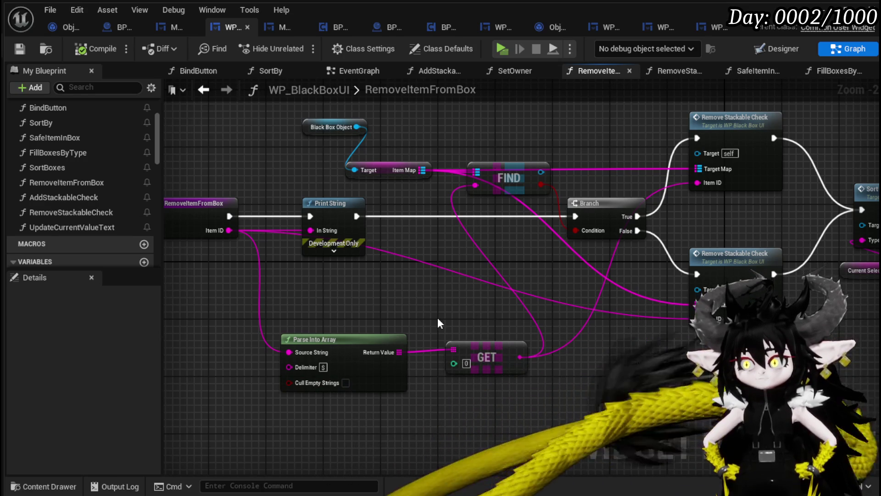
pyautogui.moveTo(314, 163); pyautogui.dragTo(323, 238)
# Step: Rearrange the Black Box Object, Target and FIND nodes around the function entry
pyautogui.moveTo(395, 253)
pyautogui.mouseDown()
pyautogui.moveTo(389, 239)
pyautogui.moveTo(309, 195)
pyautogui.mouseUp()
pyautogui.moveTo(454, 351); pyautogui.dragTo(387, 285)
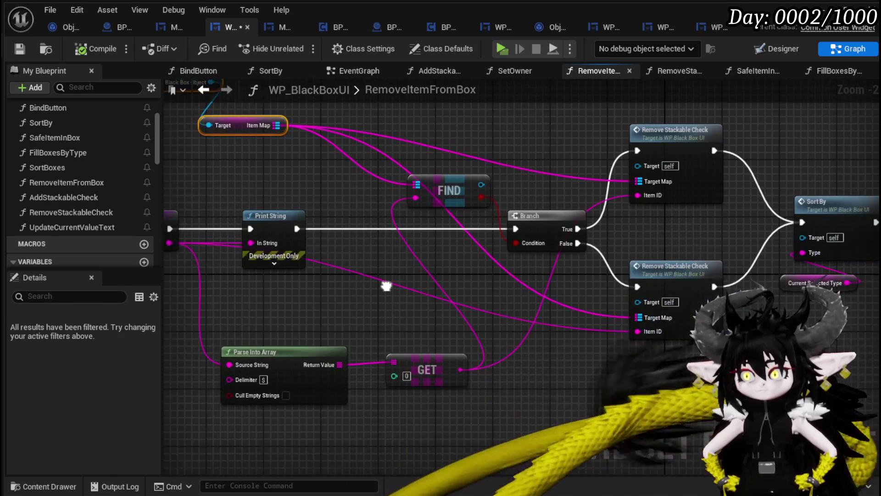
pyautogui.moveTo(407, 360)
pyautogui.mouseDown()
pyautogui.moveTo(292, 332)
pyautogui.moveTo(372, 348)
pyautogui.moveTo(548, 360)
pyautogui.mouseUp()
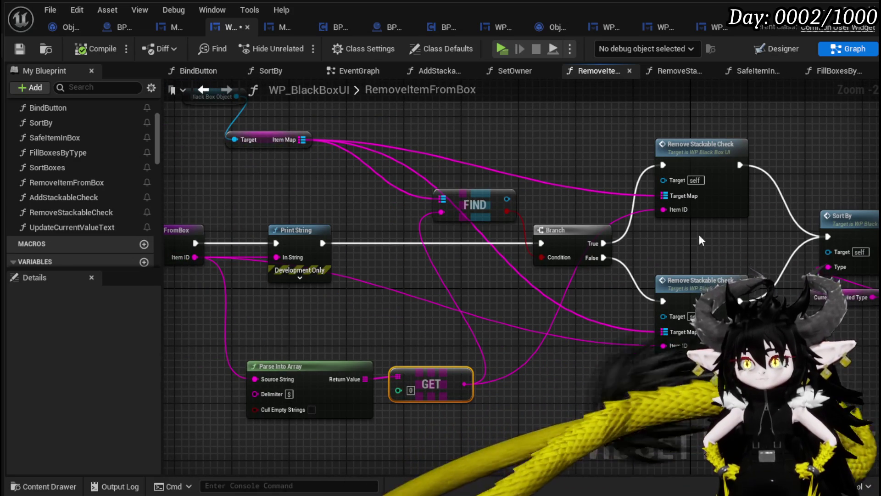
pyautogui.moveTo(469, 197); pyautogui.dragTo(404, 191)
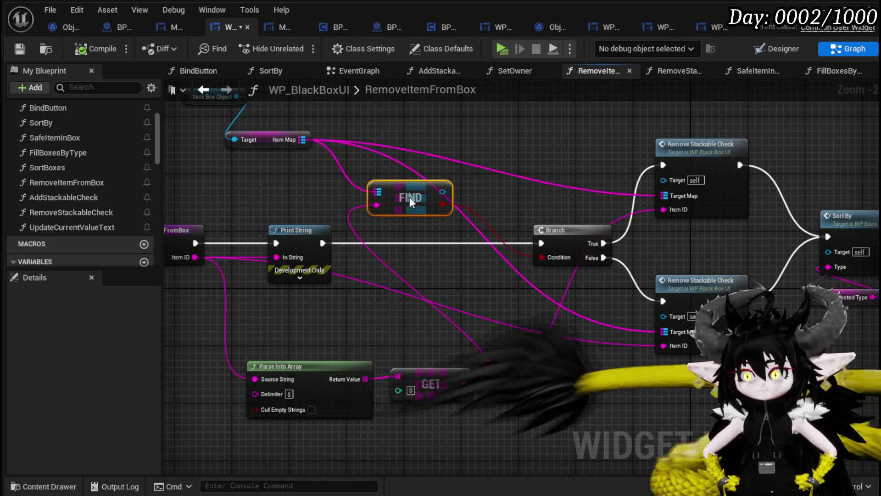
pyautogui.click(493, 191)
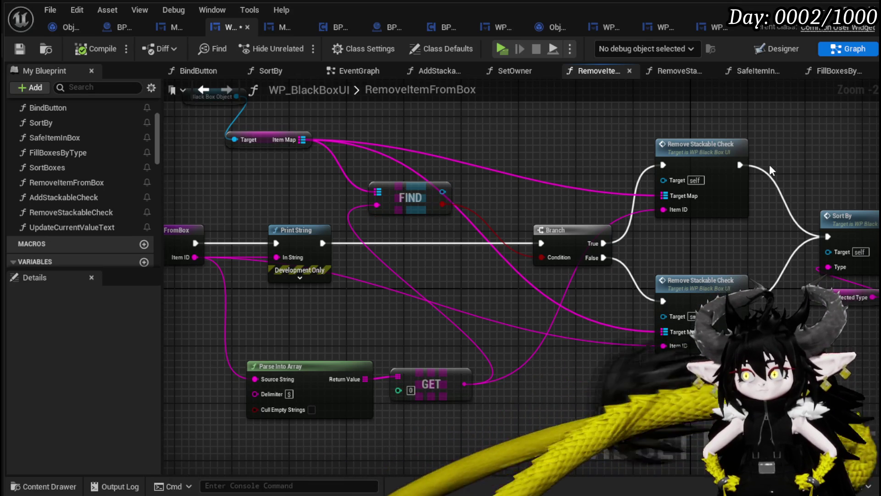
pyautogui.moveTo(400, 277); pyautogui.dragTo(468, 268)
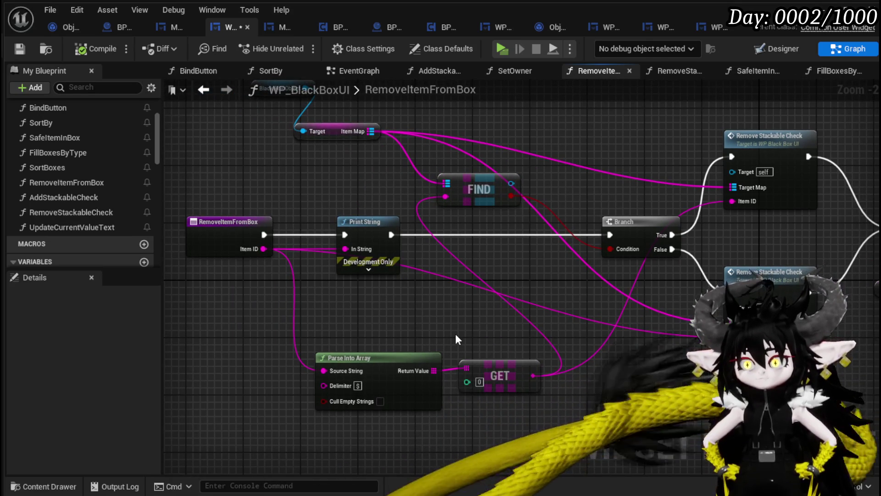
pyautogui.moveTo(456, 334)
pyautogui.mouseDown()
pyautogui.moveTo(461, 372)
pyautogui.moveTo(523, 420)
pyautogui.mouseUp()
pyautogui.moveTo(392, 183)
pyautogui.mouseDown()
pyautogui.moveTo(562, 287)
pyautogui.moveTo(619, 193)
pyautogui.mouseUp()
# Step: Add a Parse Into Array node fed by Item ID
pyautogui.moveTo(331, 334); pyautogui.dragTo(450, 233)
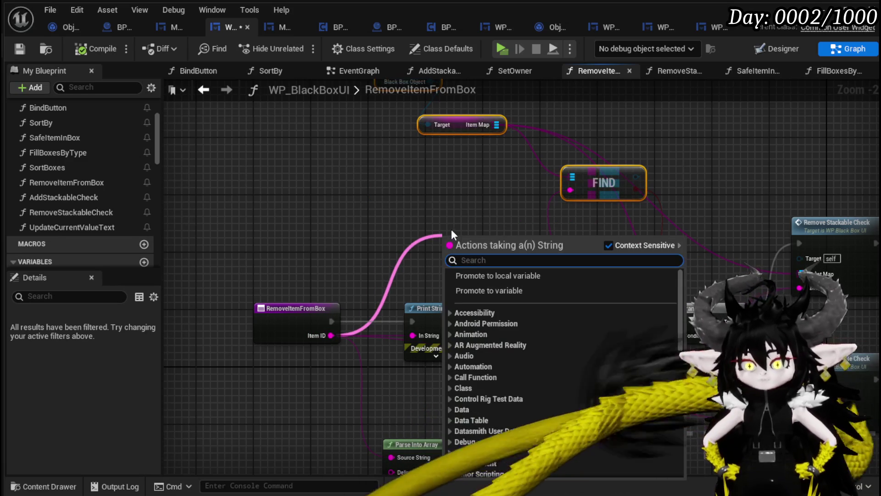
pyautogui.write('Parse')
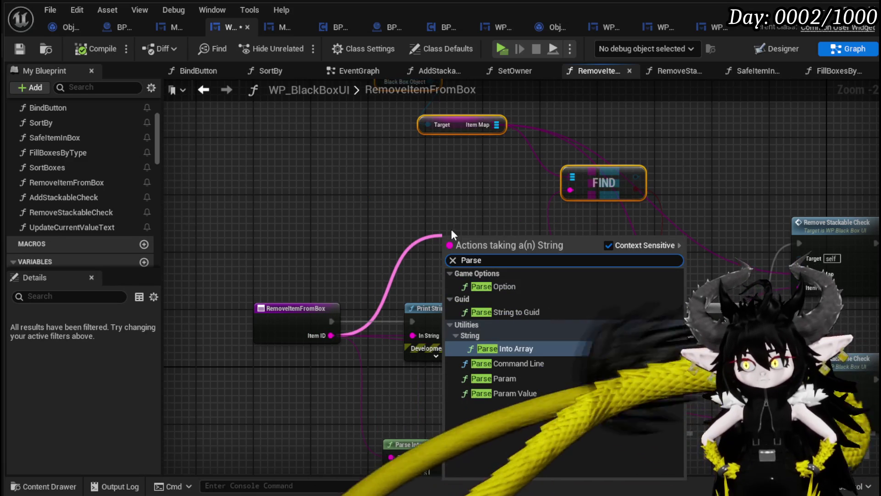
pyautogui.press('Return')
pyautogui.moveTo(451, 233); pyautogui.dragTo(372, 204)
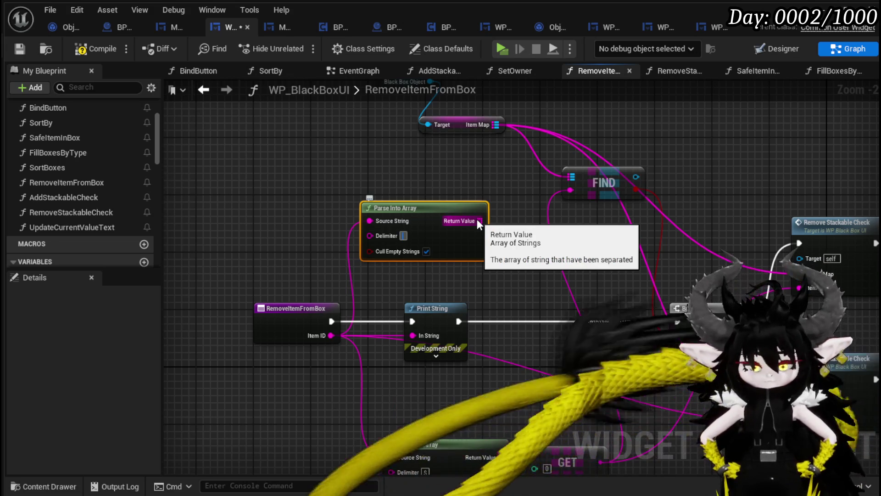
# Step: Feed the array's element 0 GET into FIND's key, disable Cull Empty Strings, compile and play
pyautogui.moveTo(478, 221); pyautogui.dragTo(432, 165)
pyautogui.write('get')
pyautogui.click(513, 248)
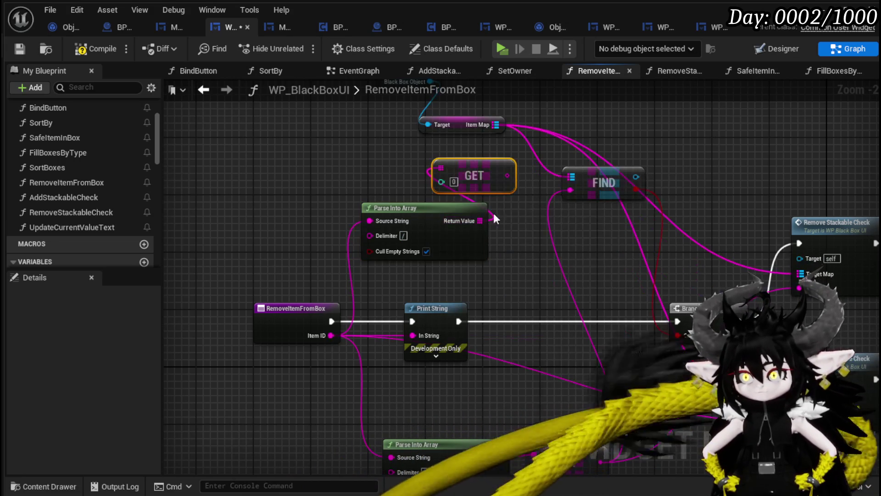
pyautogui.moveTo(505, 173); pyautogui.dragTo(587, 199)
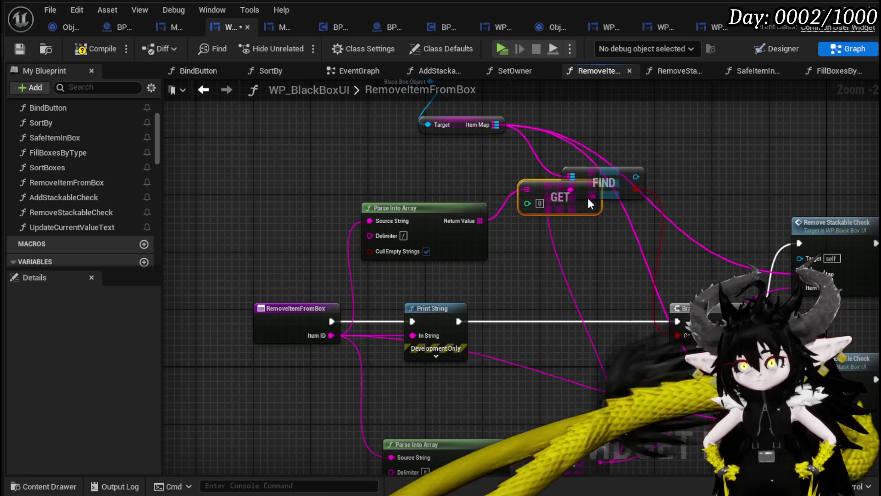
pyautogui.moveTo(499, 176)
pyautogui.mouseDown()
pyautogui.moveTo(580, 194)
pyautogui.moveTo(570, 190)
pyautogui.mouseUp()
pyautogui.click(426, 252)
pyautogui.click(539, 257)
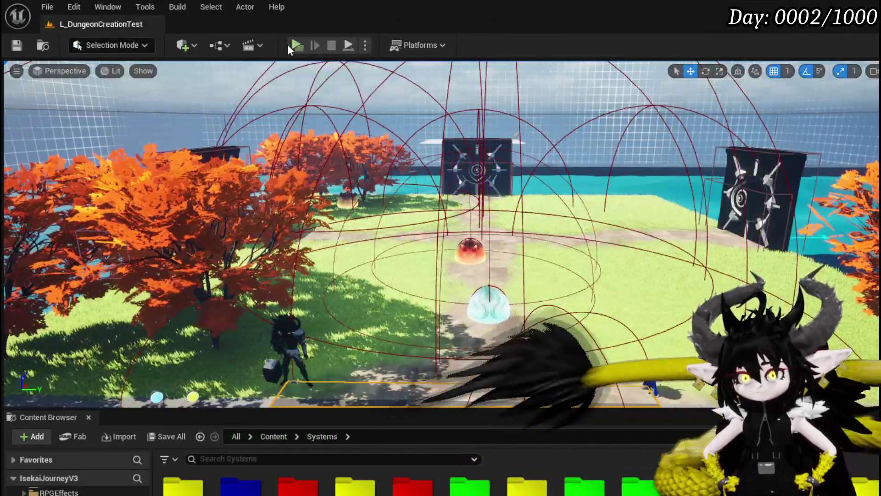
pyautogui.click(287, 45)
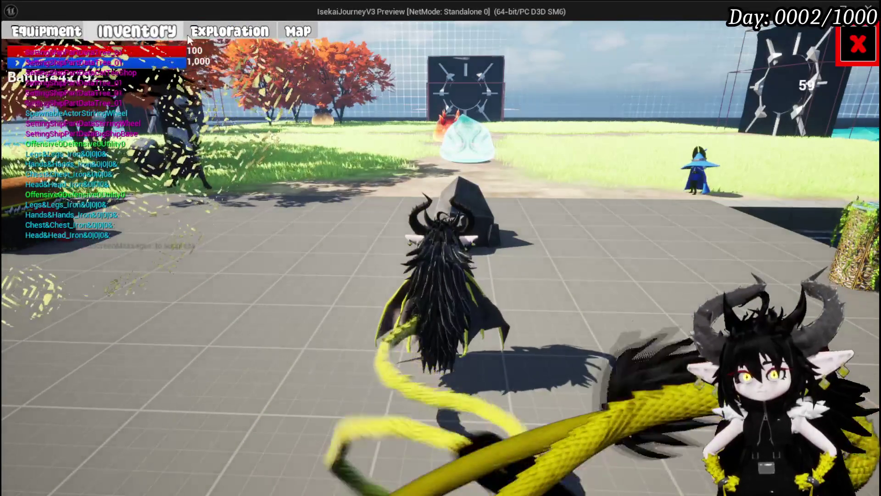
# Step: Move the iron chest into the Black Box, stop the test, save, and return to WP_BlackBoxUI
pyautogui.click(138, 31)
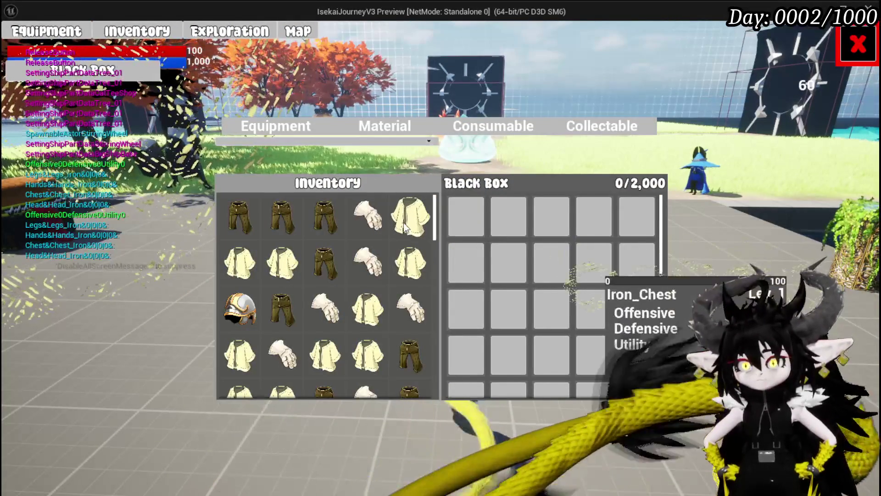
pyautogui.moveTo(406, 227); pyautogui.dragTo(473, 222)
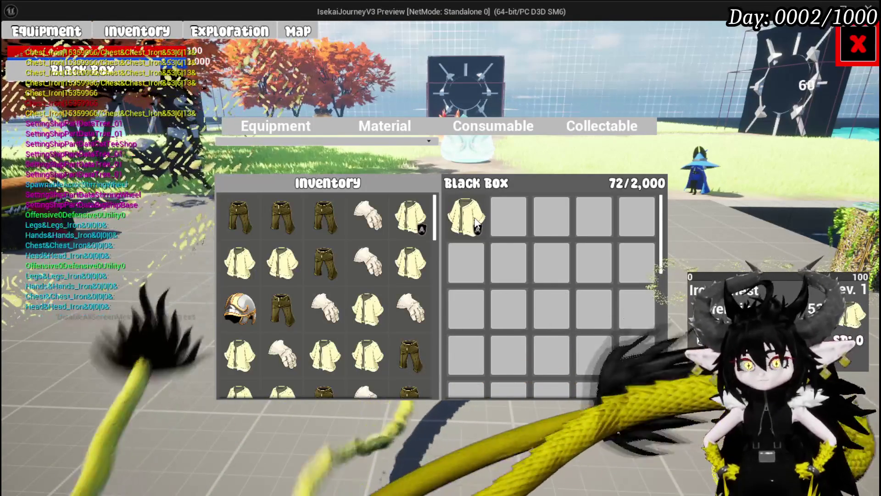
pyautogui.press('Escape')
pyautogui.hotkey('ctrl', 's')
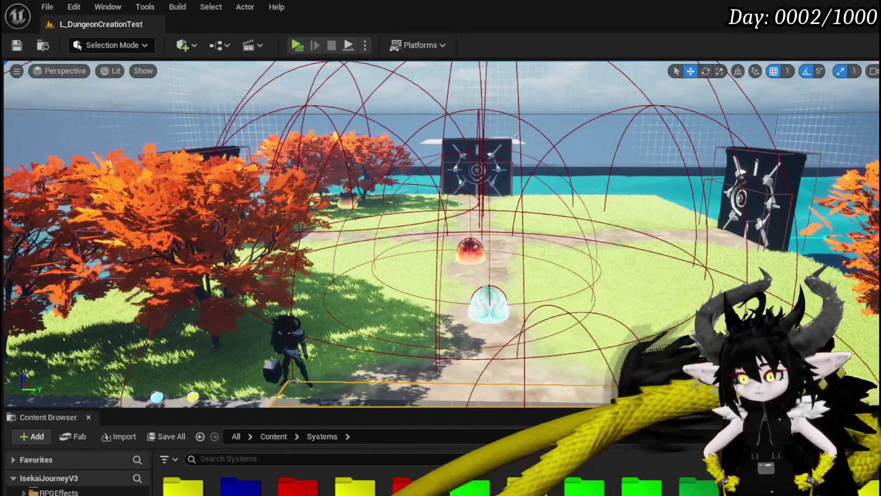
pyautogui.hotkey('alt', 'Tab')
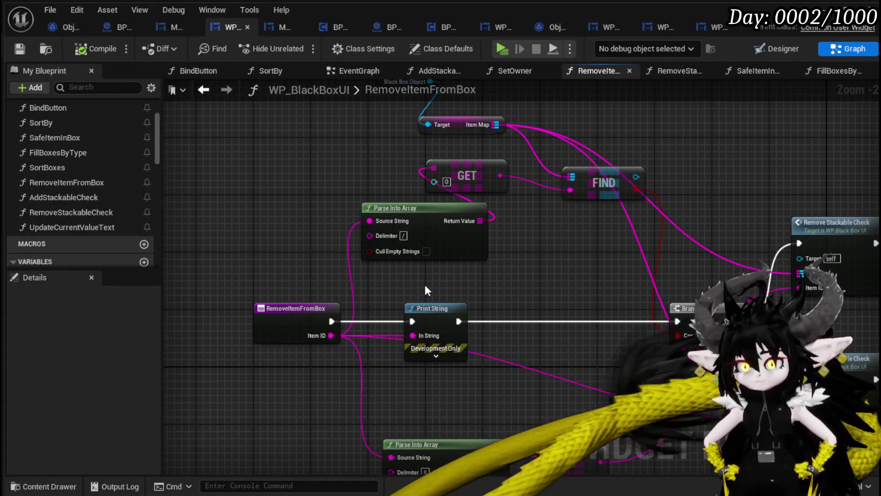
# Step: Run a standalone preview and remove the iron chest from the Black Box to hit the RemoveItemFromBox breakpoint
pyautogui.rightClick(303, 316)
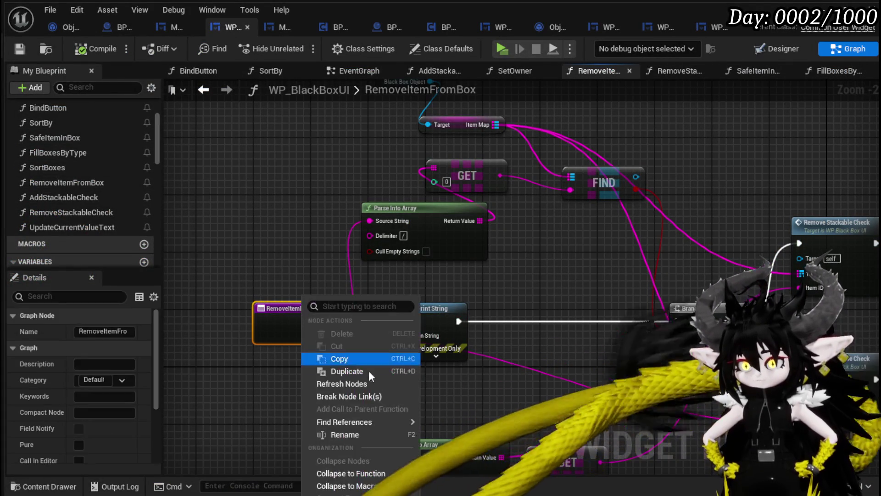
pyautogui.press('Escape')
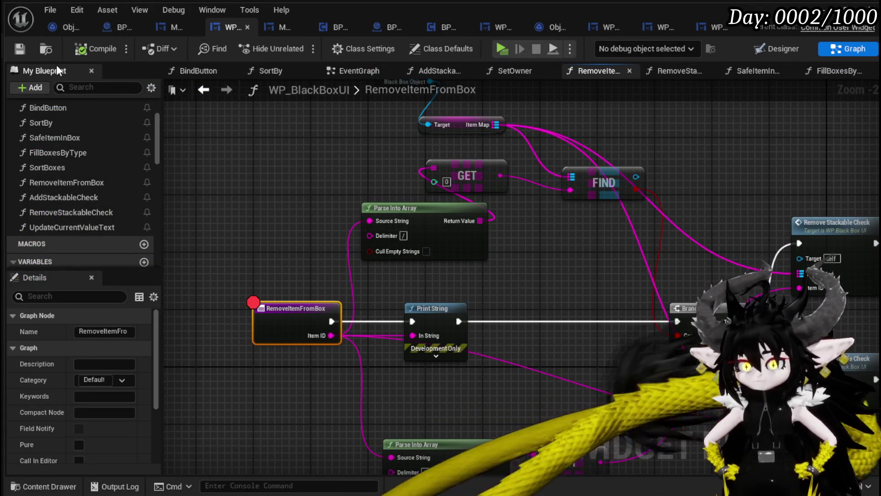
pyautogui.moveTo(581, 156)
pyautogui.mouseDown()
pyautogui.moveTo(550, 235)
pyautogui.moveTo(576, 117)
pyautogui.mouseUp()
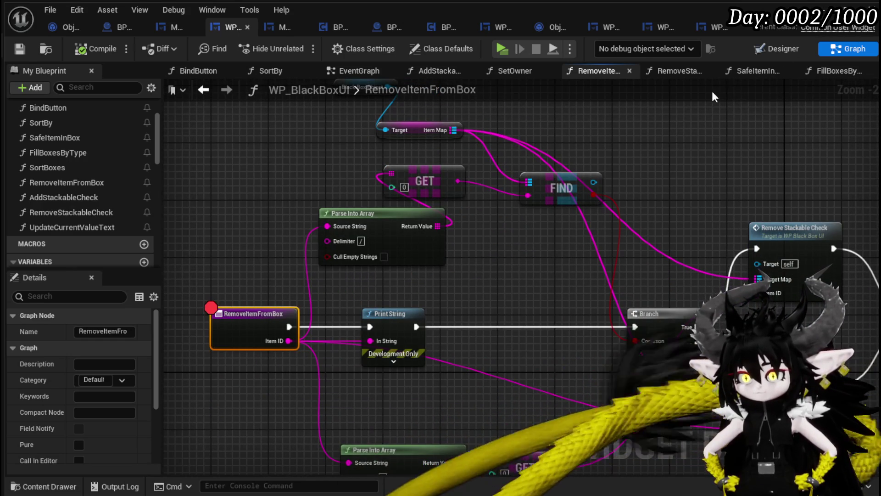
pyautogui.click(843, 6)
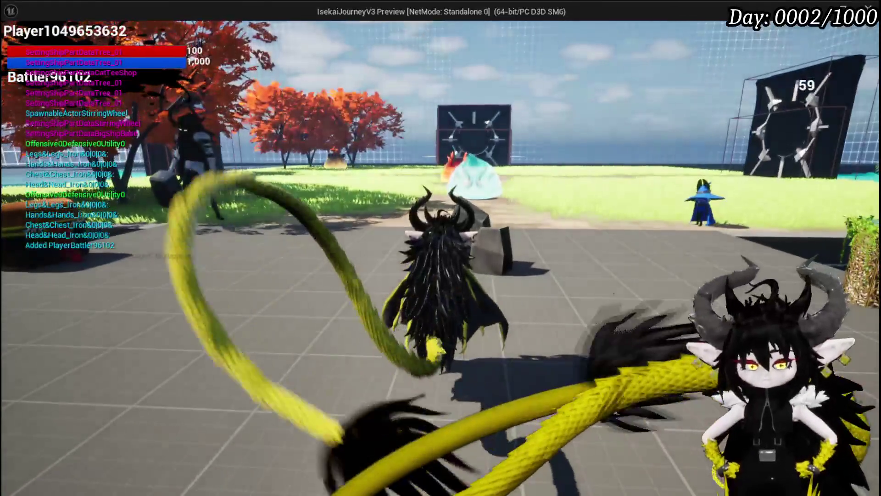
pyautogui.press('Tab')
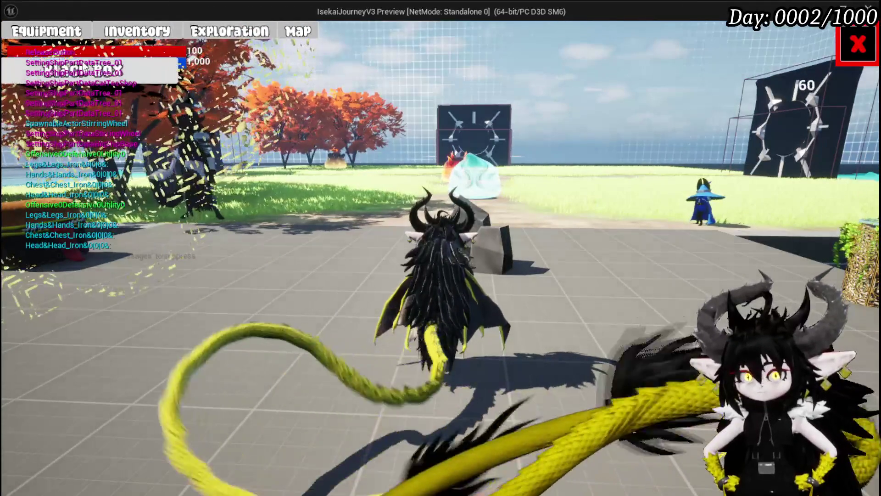
pyautogui.click(232, 34)
pyautogui.moveTo(411, 215); pyautogui.dragTo(466, 222)
pyautogui.click(465, 220)
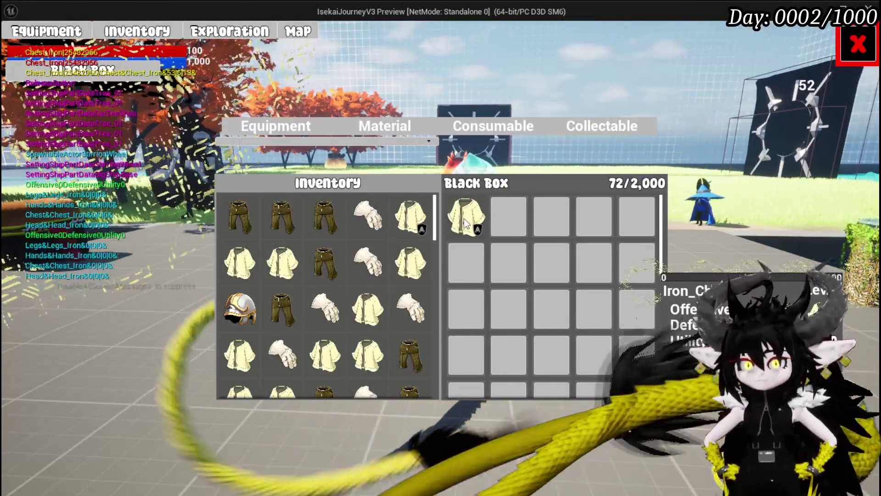
# Step: Step through RemoveItemFromBox to the Sort By node, then resume the game
pyautogui.click(639, 48)
pyautogui.click(639, 48)
pyautogui.click(639, 48)
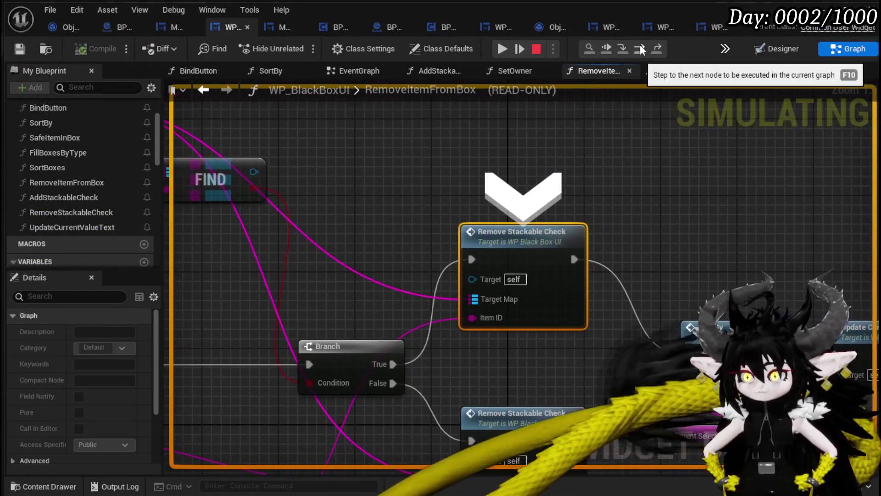
pyautogui.click(640, 48)
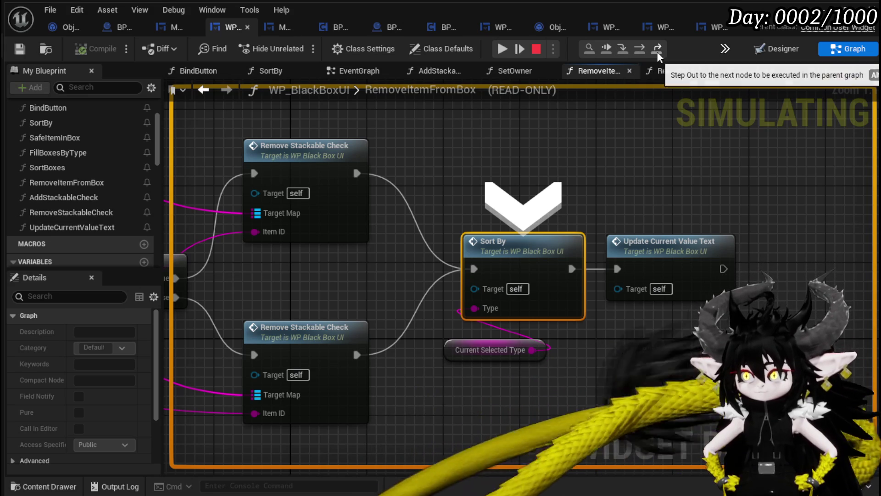
pyautogui.click(502, 49)
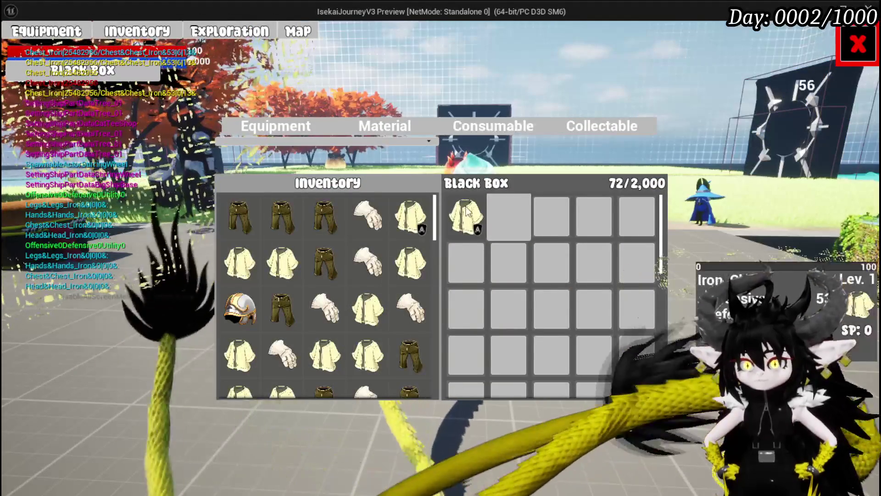
# Step: Remove the breakpoint from the RemoveItemFromBox node
pyautogui.click(466, 211)
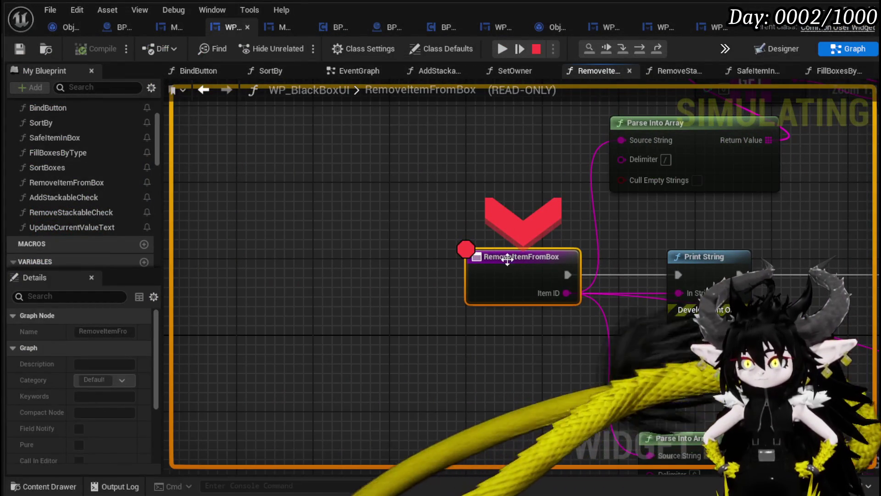
pyautogui.rightClick(505, 258)
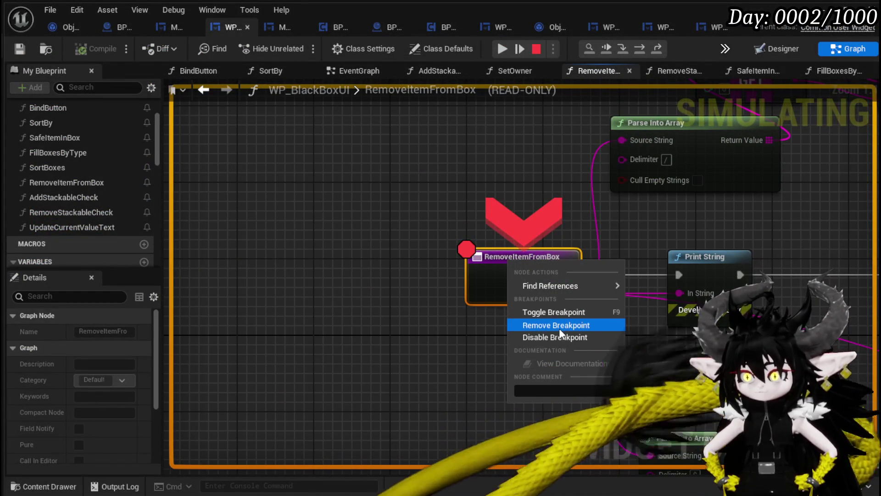
pyautogui.click(560, 329)
pyautogui.scroll(-4, 559, 331)
# Step: Open RemoveStackableCheck, inspect its Cast and Remove Item from Map nodes, and stop the simulation
pyautogui.doubleClick(690, 193)
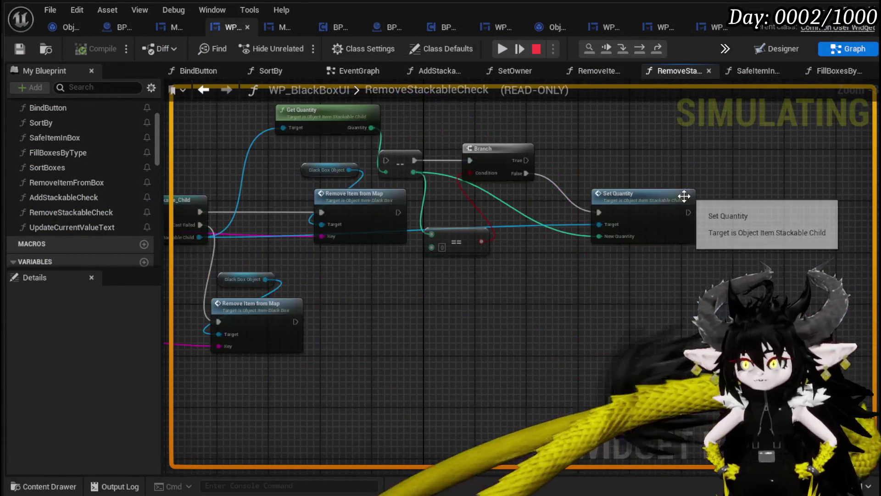
pyautogui.moveTo(663, 312)
pyautogui.mouseDown()
pyautogui.moveTo(275, 287)
pyautogui.moveTo(643, 309)
pyautogui.mouseUp()
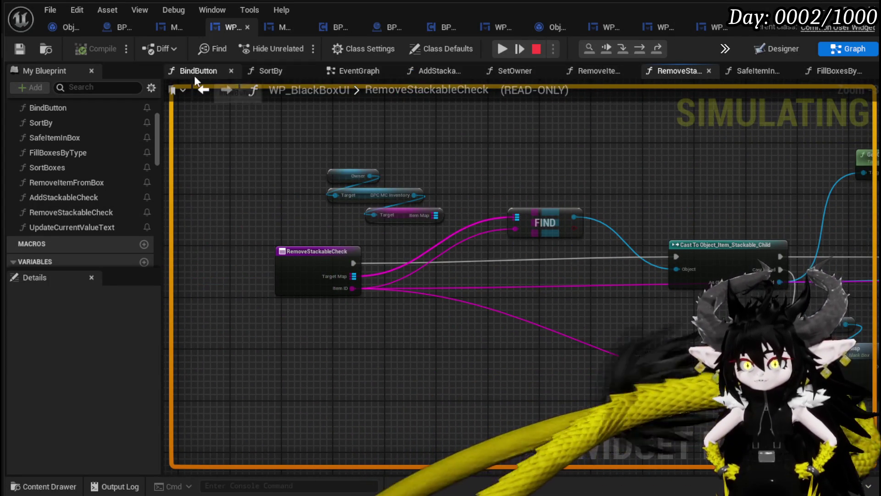
pyautogui.moveTo(577, 176)
pyautogui.mouseDown()
pyautogui.moveTo(369, 177)
pyautogui.moveTo(521, 186)
pyautogui.mouseUp()
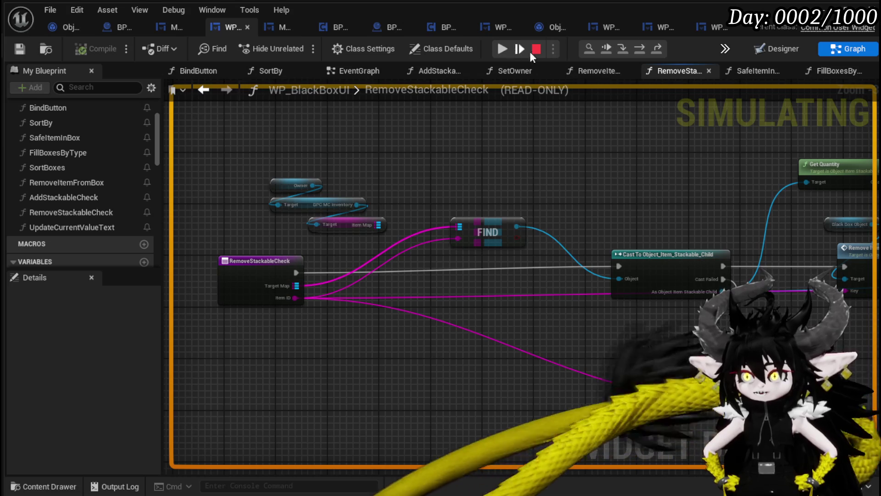
pyautogui.click(536, 48)
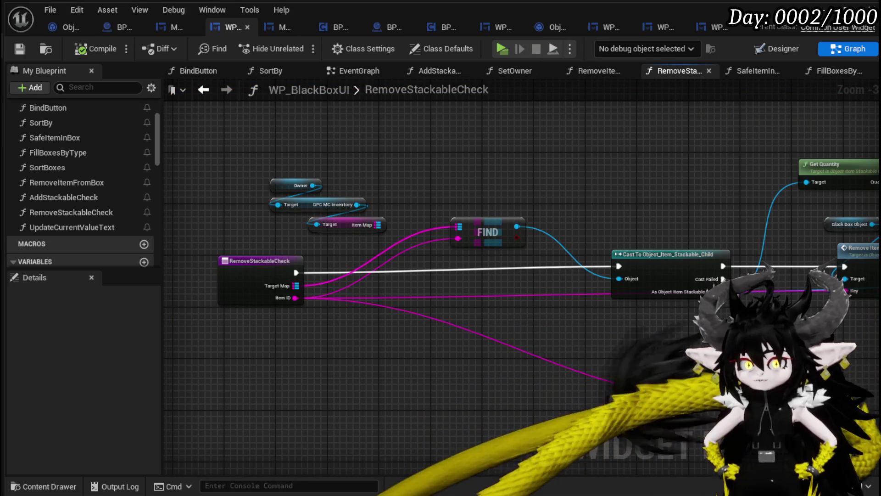
# Step: In RemoveItemFromBox, move Sort By, Update Current Value Text and Remove Stackable Check further right
pyautogui.click(201, 90)
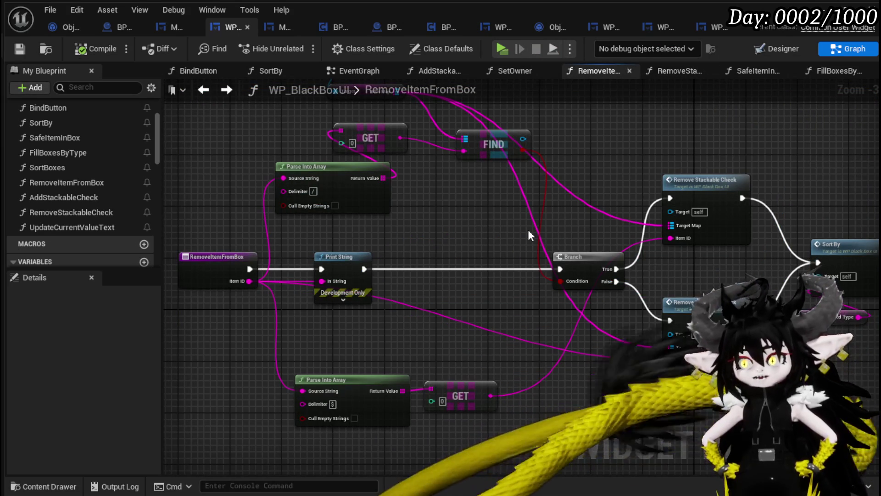
pyautogui.moveTo(470, 207); pyautogui.dragTo(480, 266)
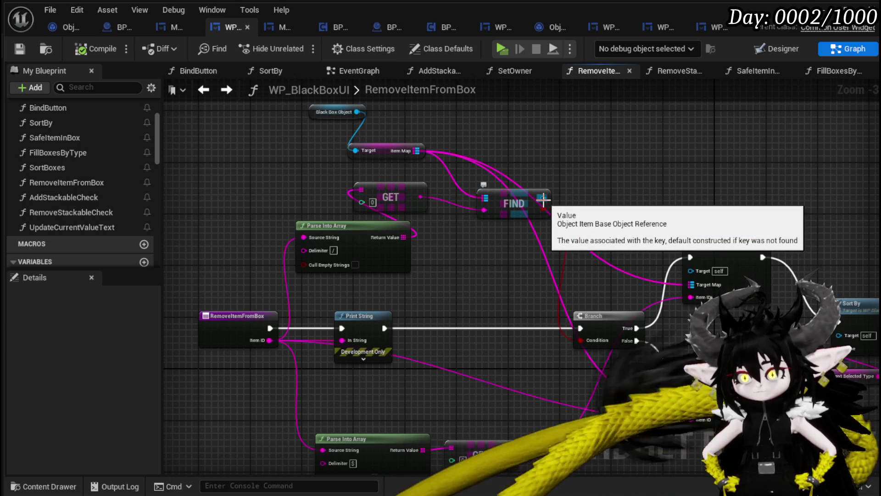
pyautogui.moveTo(543, 200)
pyautogui.mouseDown()
pyautogui.moveTo(496, 222)
pyautogui.moveTo(358, 199)
pyautogui.mouseUp()
pyautogui.moveTo(495, 215)
pyautogui.mouseDown()
pyautogui.moveTo(660, 317)
pyautogui.moveTo(670, 353)
pyautogui.mouseUp()
pyautogui.moveTo(546, 276); pyautogui.dragTo(746, 284)
pyautogui.moveTo(397, 206); pyautogui.dragTo(532, 207)
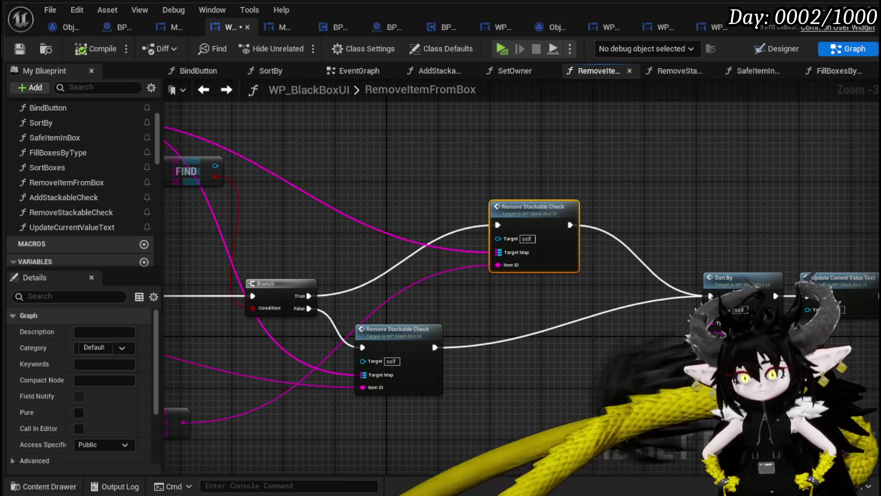
# Step: Check the GET and Parse Into Array nodes, then compile and save the blueprint
pyautogui.moveTo(372, 188); pyautogui.dragTo(593, 209)
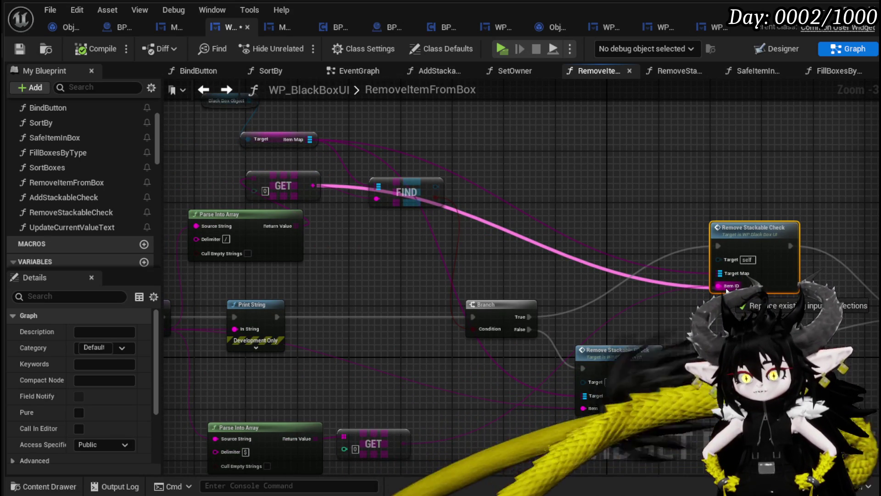
pyautogui.moveTo(665, 310); pyautogui.dragTo(687, 281)
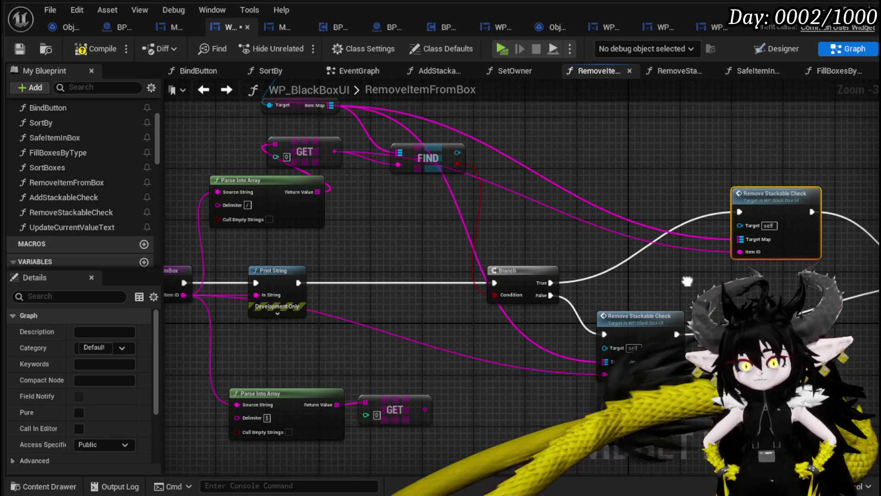
pyautogui.click(16, 48)
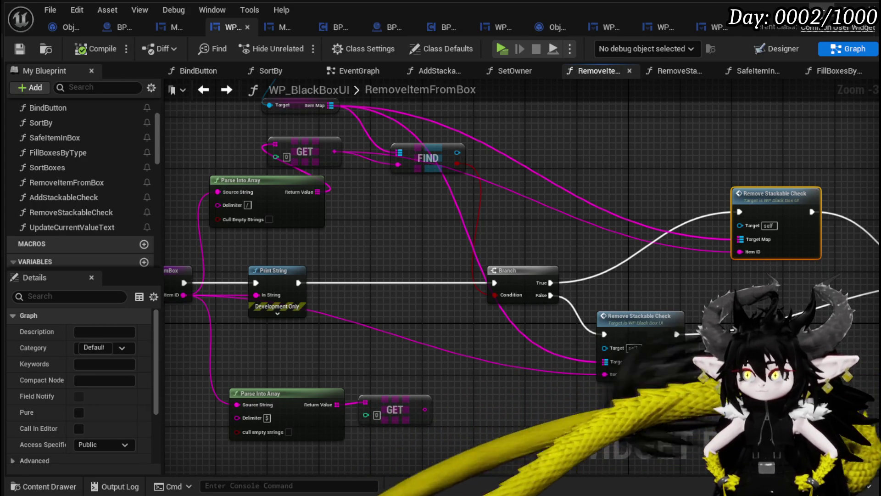
# Step: Launch the game preview and open the in-game menu
pyautogui.click(821, 11)
pyautogui.click(295, 44)
pyautogui.press('Tab')
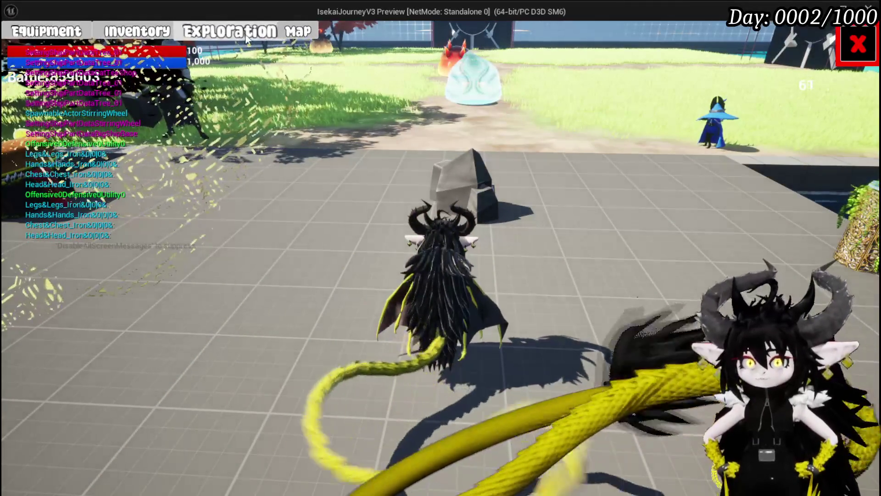
# Step: Move the iron chest, copper ingots and Wind Echo into the Black Box
pyautogui.click(229, 31)
pyautogui.moveTo(411, 215)
pyautogui.mouseDown()
pyautogui.moveTo(485, 221)
pyautogui.moveTo(466, 223)
pyautogui.mouseUp()
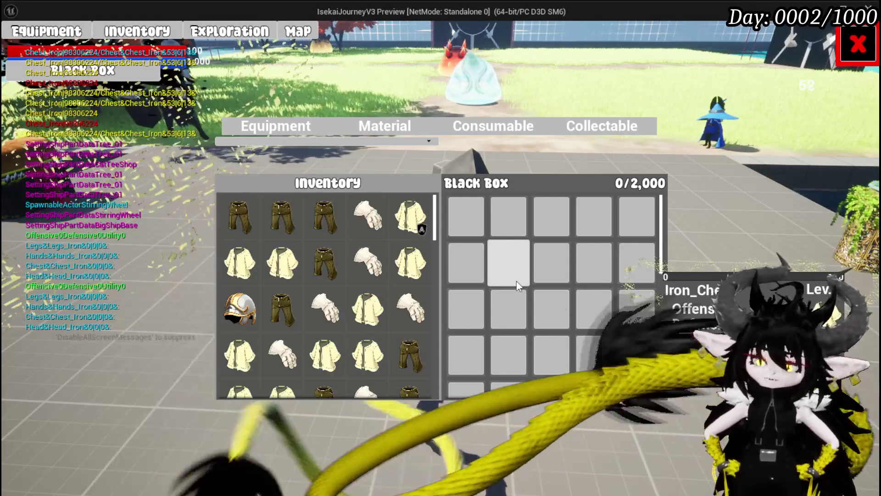
pyautogui.click(384, 125)
pyautogui.moveTo(394, 228); pyautogui.dragTo(467, 233)
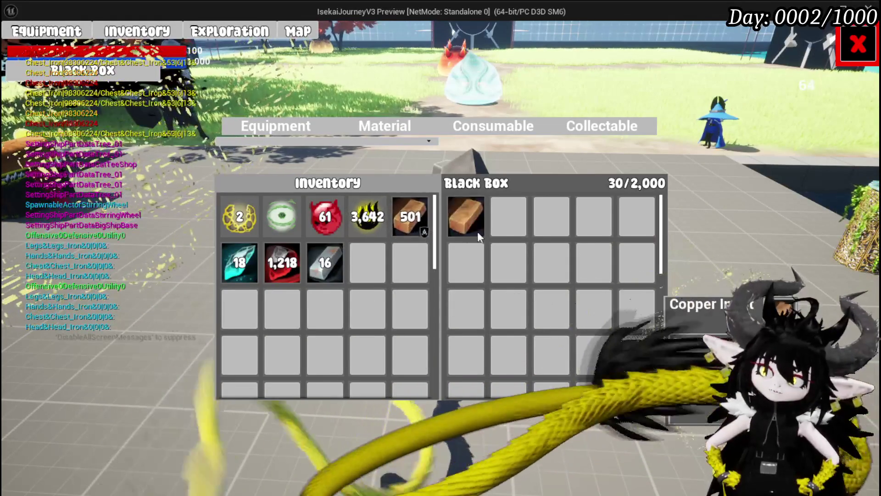
pyautogui.moveTo(281, 216); pyautogui.dragTo(464, 222)
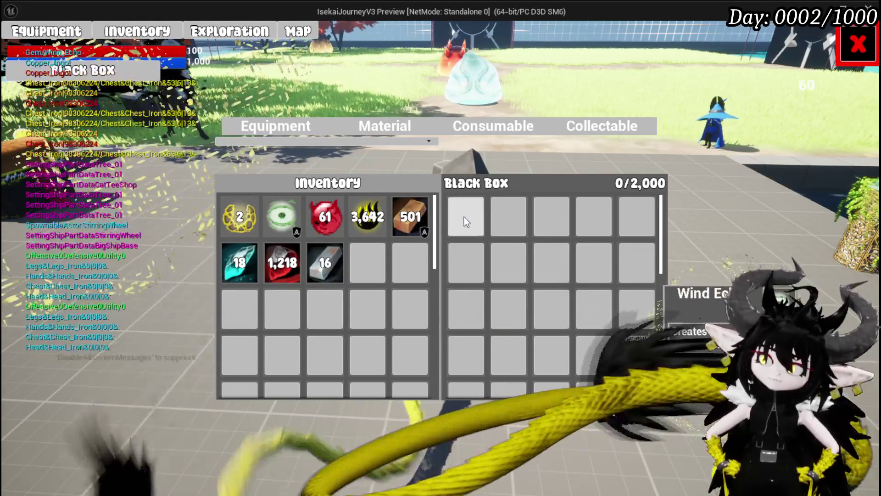
# Step: Move the iron legs, gloves and chest into the Black Box, then take legs and gloves back out
pyautogui.click(280, 127)
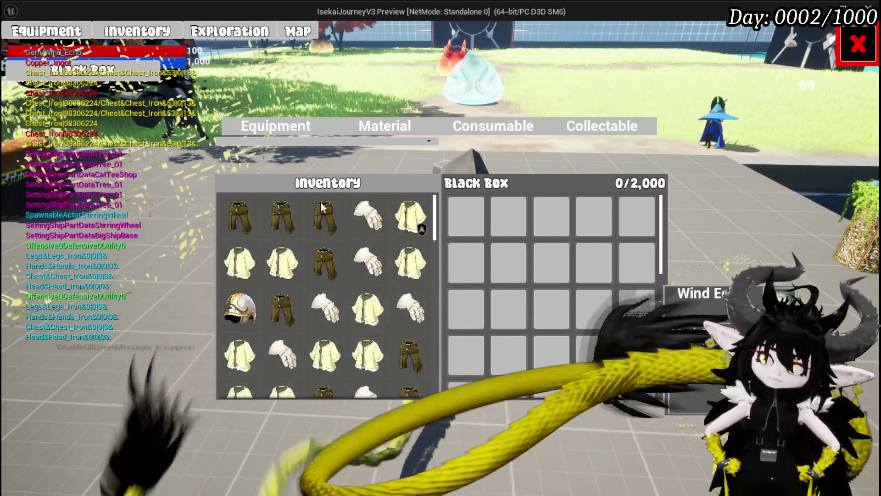
pyautogui.moveTo(326, 218); pyautogui.dragTo(466, 217)
pyautogui.moveTo(367, 216); pyautogui.dragTo(508, 217)
pyautogui.moveTo(411, 215); pyautogui.dragTo(555, 232)
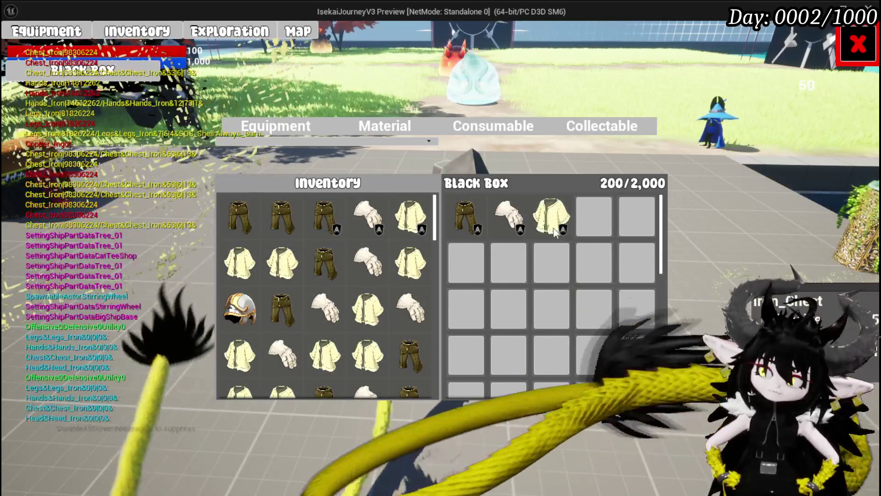
pyautogui.click(505, 220)
pyautogui.click(472, 221)
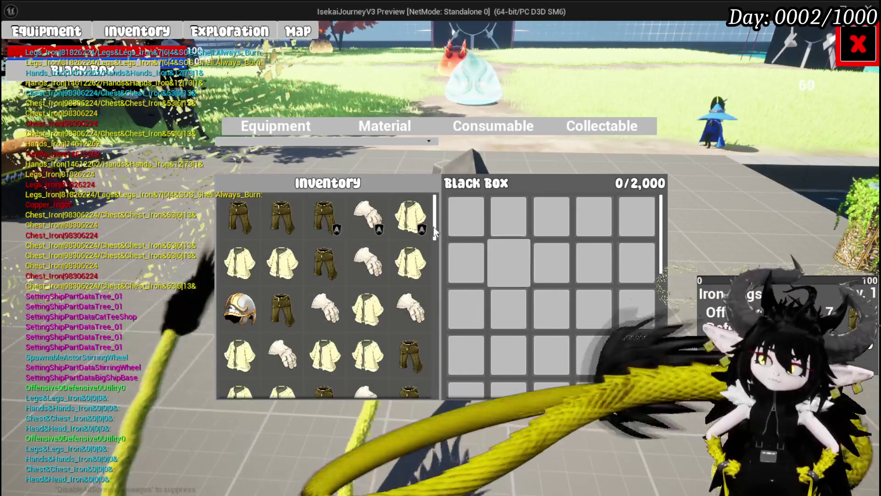
# Step: Add several more iron chests to the Black Box and end the preview
pyautogui.click(408, 220)
pyautogui.click(408, 221)
pyautogui.click(408, 221)
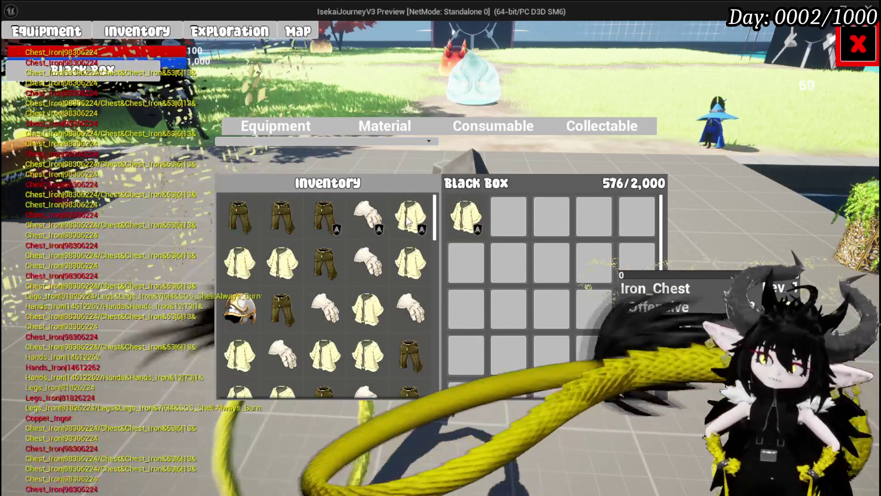
pyautogui.click(407, 221)
pyautogui.click(408, 221)
pyautogui.click(408, 221)
pyautogui.click(408, 222)
pyautogui.click(407, 222)
pyautogui.click(407, 221)
pyautogui.click(407, 221)
pyautogui.click(408, 221)
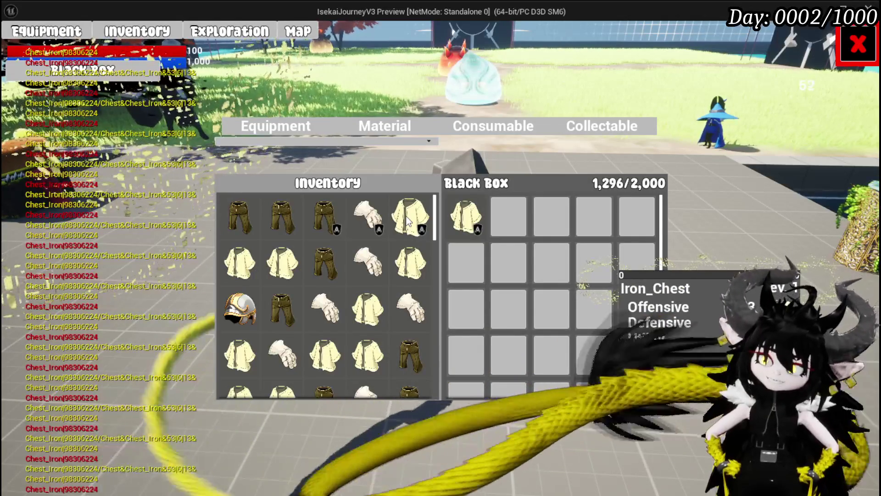
pyautogui.click(408, 221)
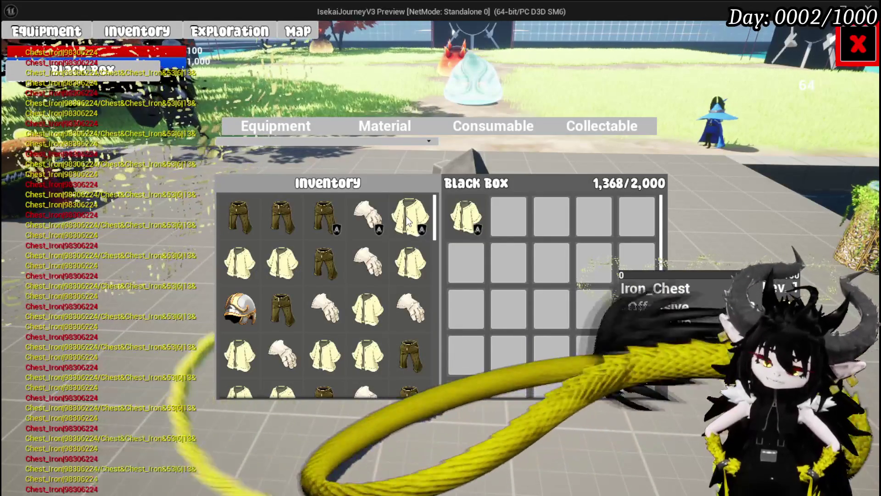
pyautogui.press('Escape')
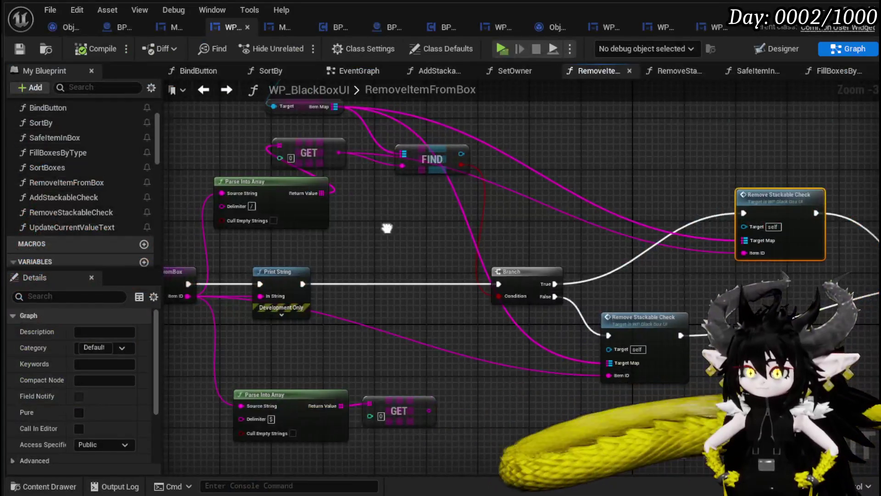
# Step: In SafeItemInBox, shift the Owner, BPC MC Inventory, Item Map and FIND nodes slightly lower
pyautogui.moveTo(383, 230); pyautogui.dragTo(481, 240)
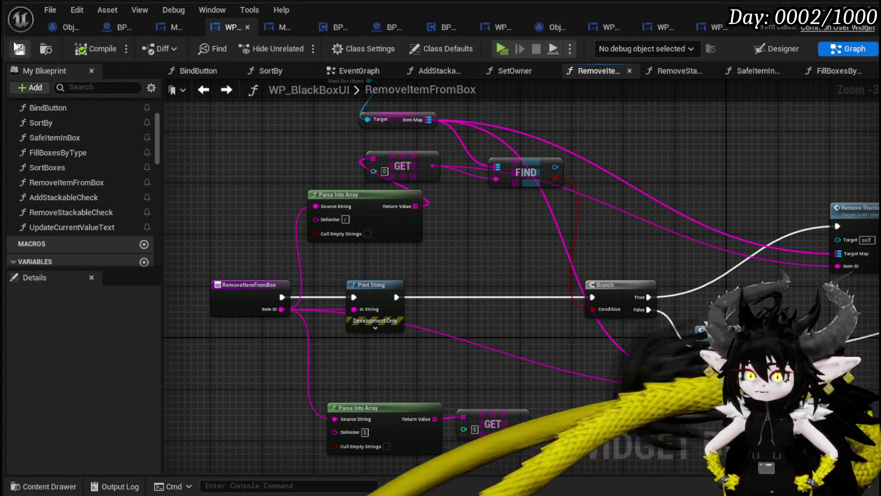
pyautogui.click(83, 138)
pyautogui.doubleClick(83, 139)
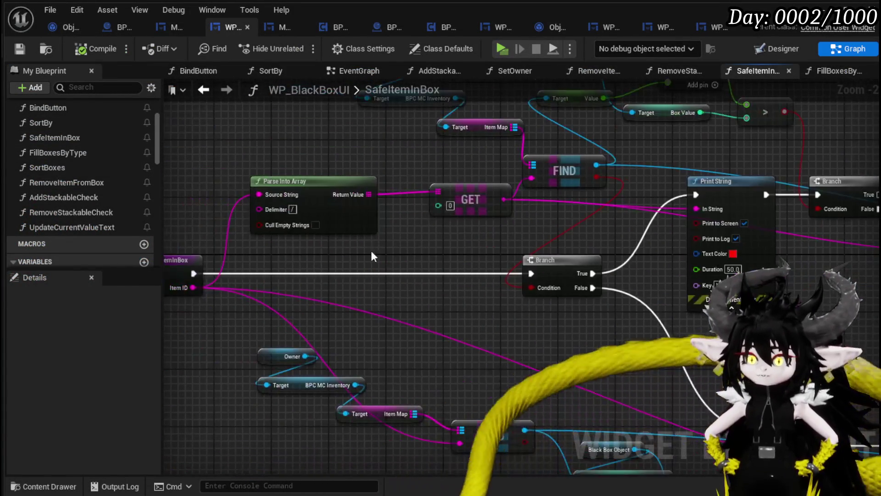
pyautogui.moveTo(371, 255)
pyautogui.mouseDown()
pyautogui.moveTo(446, 343)
pyautogui.moveTo(459, 335)
pyautogui.moveTo(448, 219)
pyautogui.moveTo(465, 189)
pyautogui.moveTo(430, 97)
pyautogui.mouseUp()
pyautogui.moveTo(271, 188); pyautogui.dragTo(342, 250)
pyautogui.keyDown('ctrl'); pyautogui.click(380, 270); pyautogui.keyUp('ctrl')
pyautogui.keyDown('ctrl'); pyautogui.click(477, 286); pyautogui.keyUp('ctrl')
pyautogui.moveTo(477, 286)
pyautogui.mouseDown()
pyautogui.moveTo(469, 359)
pyautogui.moveTo(537, 426)
pyautogui.moveTo(475, 294)
pyautogui.mouseUp()
# Step: Look over the Print String, Gems and Black Box Object area, then open AddStackableCheck
pyautogui.moveTo(551, 251); pyautogui.dragTo(372, 259)
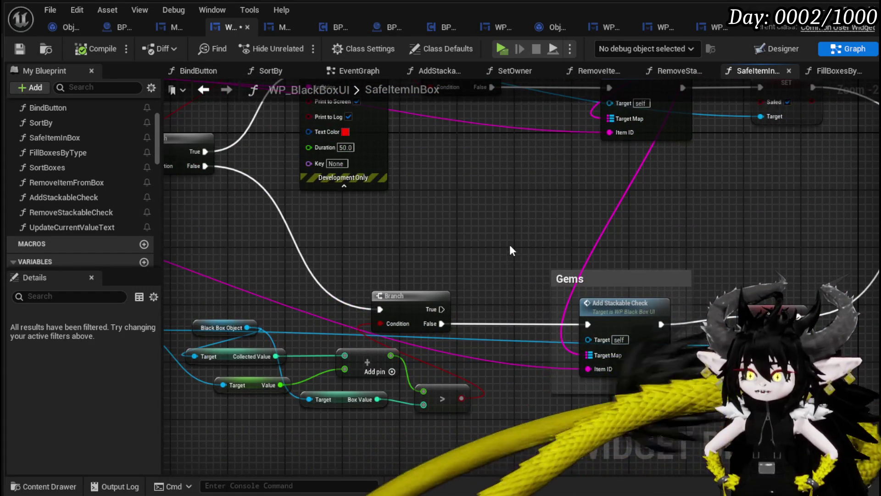
pyautogui.moveTo(503, 241); pyautogui.dragTo(544, 214)
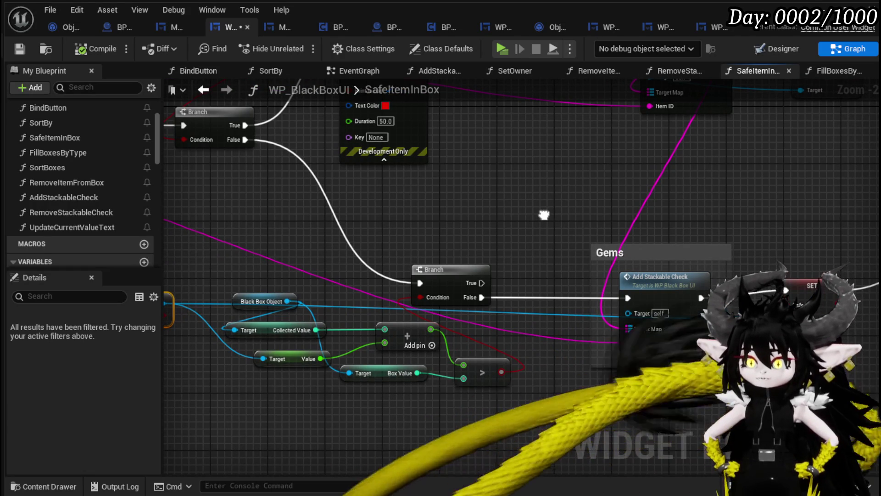
pyautogui.moveTo(544, 214)
pyautogui.mouseDown()
pyautogui.moveTo(457, 221)
pyautogui.moveTo(410, 341)
pyautogui.moveTo(383, 337)
pyautogui.moveTo(595, 424)
pyautogui.moveTo(620, 335)
pyautogui.moveTo(648, 354)
pyautogui.mouseUp()
pyautogui.scroll(-1, 456, 220)
pyautogui.moveTo(302, 166); pyautogui.dragTo(301, 223)
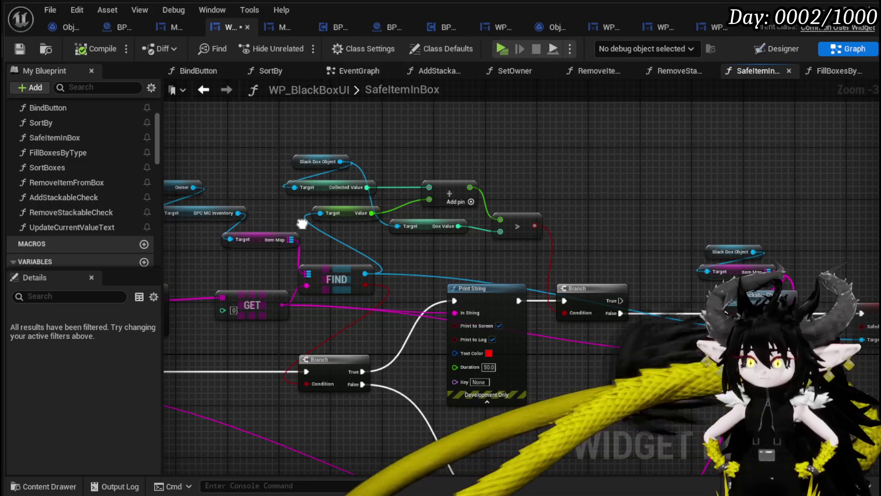
pyautogui.moveTo(341, 162); pyautogui.dragTo(568, 164)
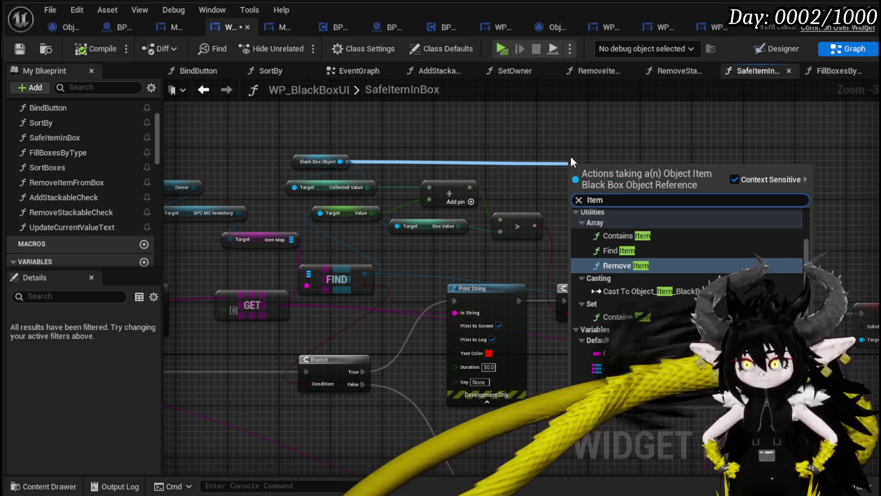
pyautogui.press('Escape')
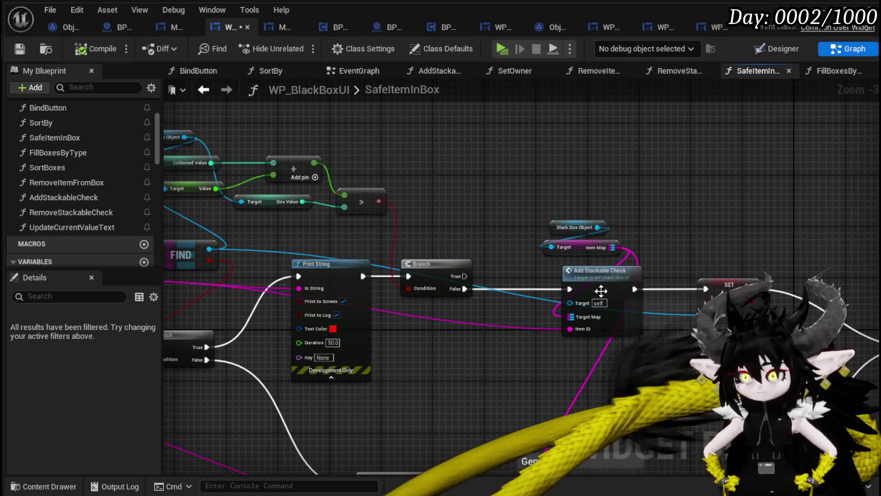
pyautogui.doubleClick(600, 290)
pyautogui.scroll(3, 597, 291)
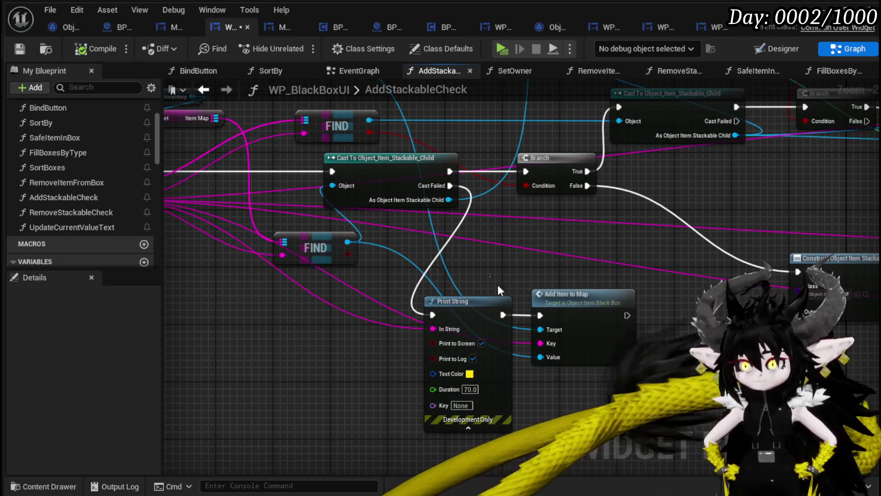
# Step: Add a Branch on the lower FIND result, routing Cast Failed into it and False to Print String
pyautogui.moveTo(592, 308); pyautogui.dragTo(664, 350)
pyautogui.moveTo(440, 253); pyautogui.dragTo(394, 302)
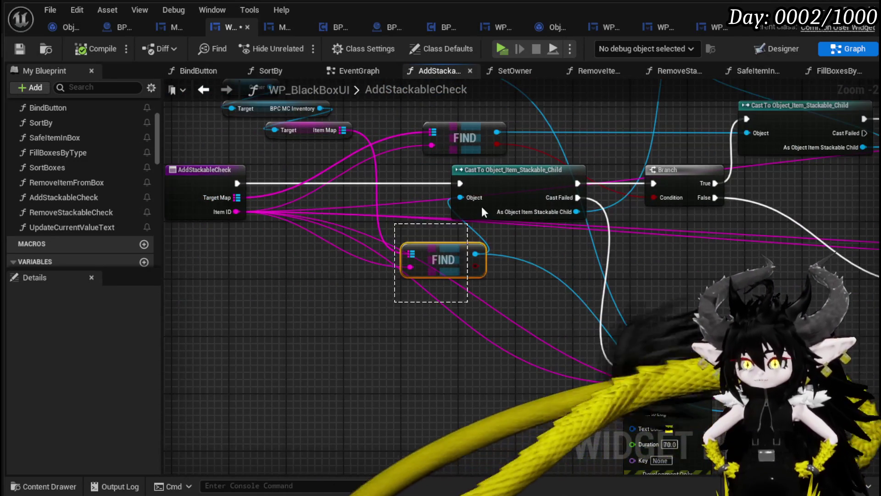
pyautogui.moveTo(501, 182); pyautogui.dragTo(422, 181)
pyautogui.moveTo(624, 265)
pyautogui.mouseDown()
pyautogui.moveTo(302, 276)
pyautogui.moveTo(466, 267)
pyautogui.moveTo(473, 259)
pyautogui.moveTo(464, 236)
pyautogui.moveTo(354, 262)
pyautogui.moveTo(365, 265)
pyautogui.mouseUp()
pyautogui.scroll(-2, 393, 273)
pyautogui.scroll(1, 364, 265)
pyautogui.moveTo(500, 262)
pyautogui.mouseDown()
pyautogui.moveTo(593, 301)
pyautogui.moveTo(649, 339)
pyautogui.mouseUp()
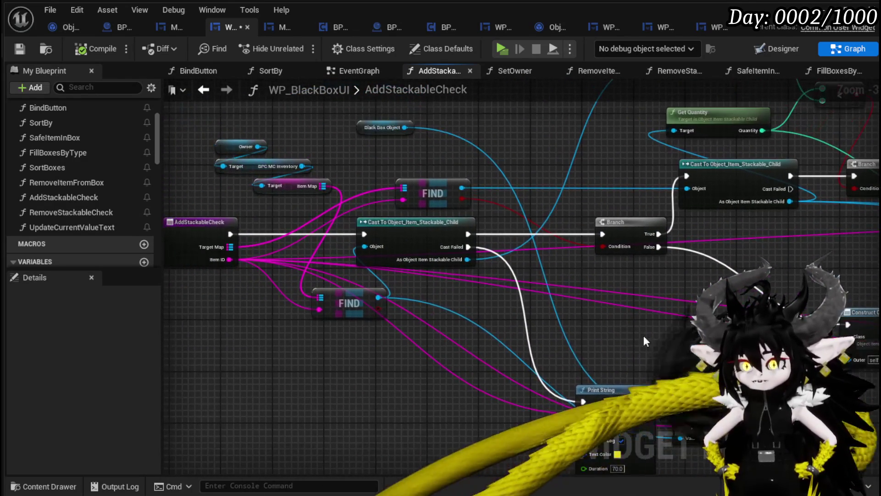
pyautogui.moveTo(377, 308); pyautogui.dragTo(509, 355)
pyautogui.moveTo(468, 247)
pyautogui.mouseDown()
pyautogui.moveTo(503, 348)
pyautogui.moveTo(473, 293)
pyautogui.moveTo(514, 321)
pyautogui.moveTo(563, 327)
pyautogui.moveTo(464, 324)
pyautogui.moveTo(472, 329)
pyautogui.mouseUp()
pyautogui.moveTo(507, 286); pyautogui.dragTo(566, 349)
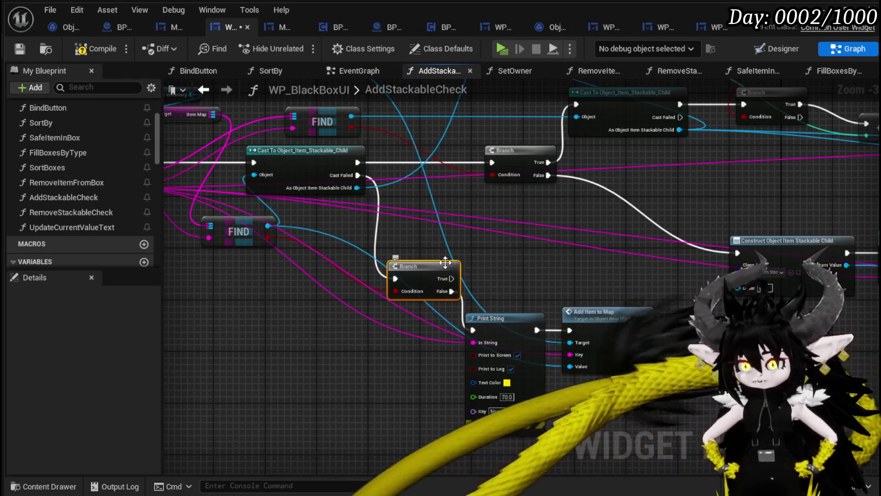
# Step: Compile, save and start a play-in-editor test
pyautogui.click(96, 48)
pyautogui.click(19, 48)
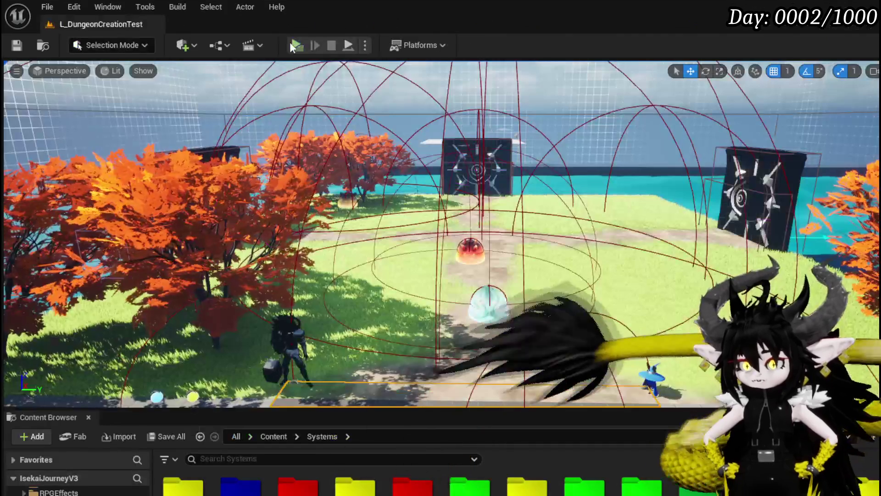
pyautogui.click(289, 42)
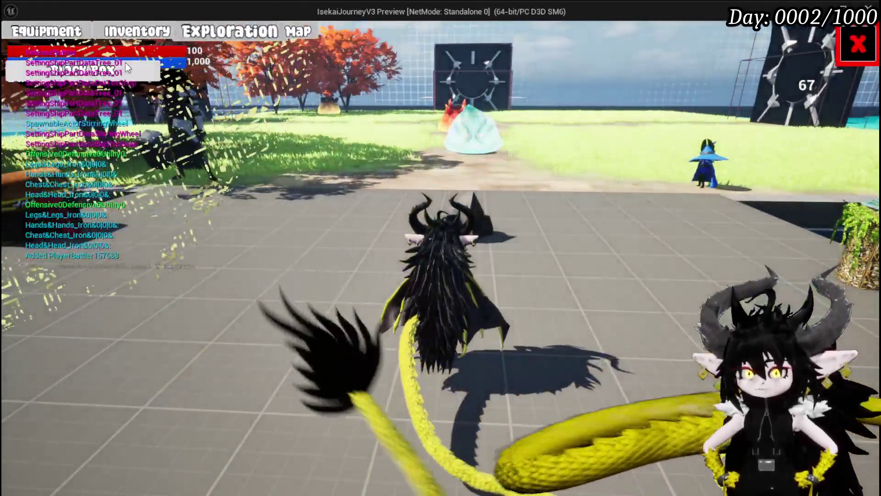
# Step: Send the iron chest and gloves to the Black Box, stop the preview, and save all
pyautogui.click(229, 30)
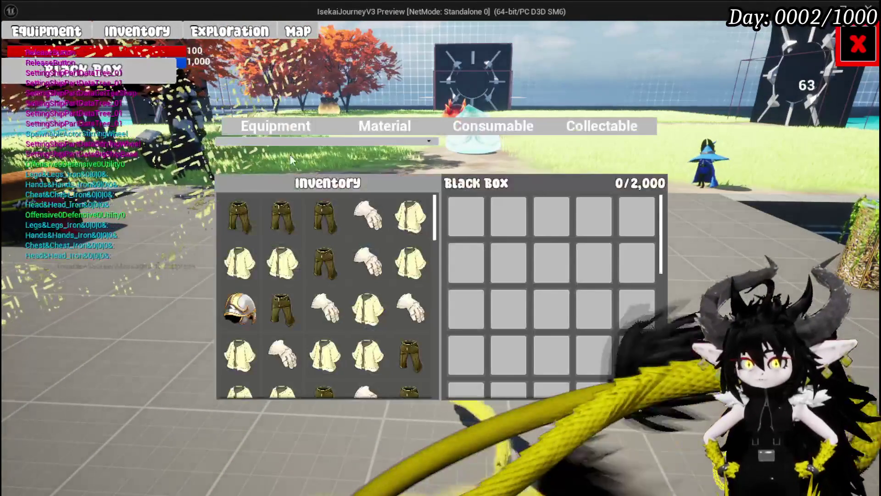
pyautogui.click(413, 224)
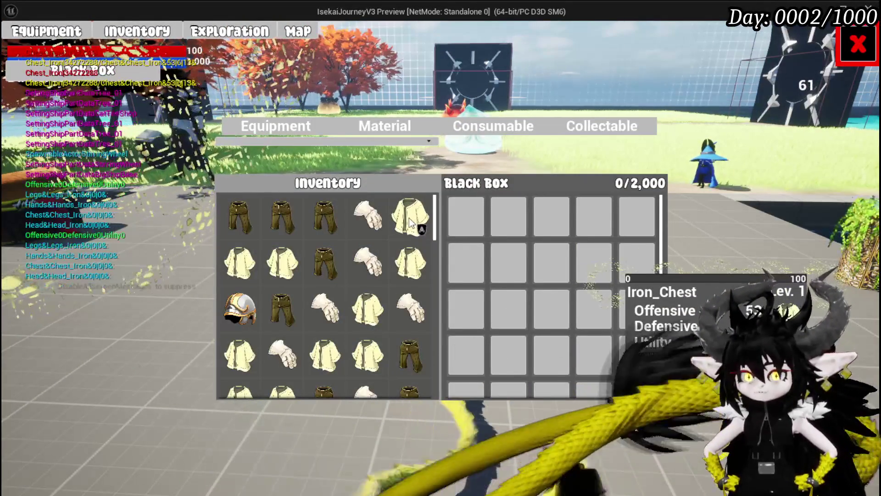
pyautogui.click(367, 215)
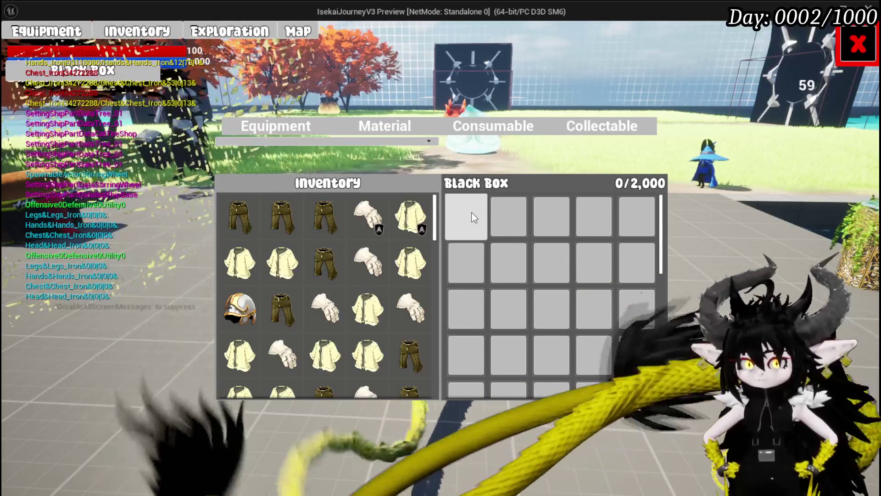
pyautogui.press('Escape')
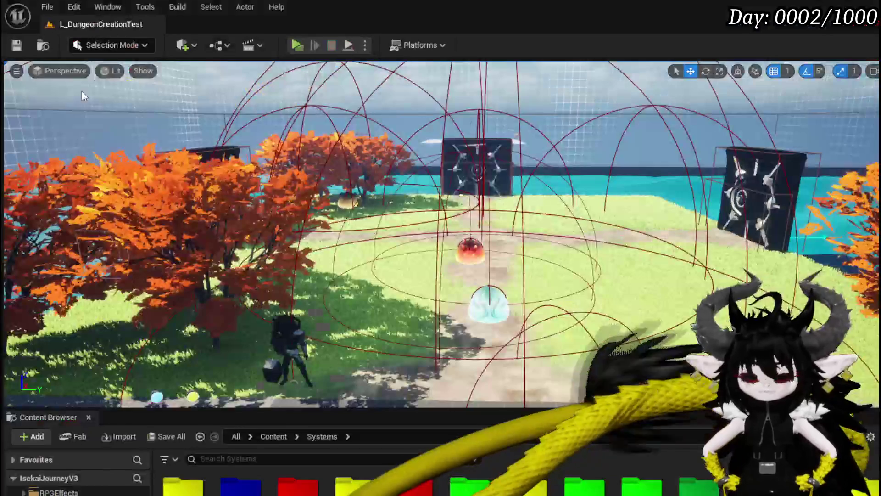
pyautogui.click(10, 46)
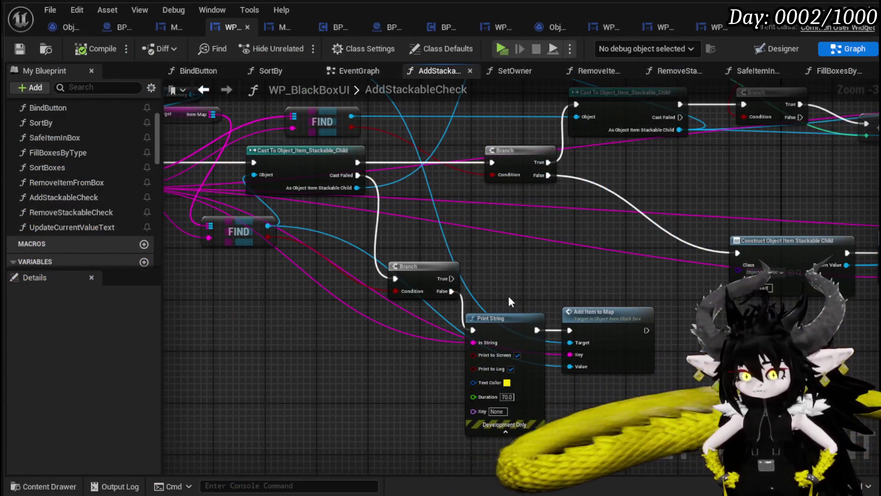
# Step: Move the lower FIND node and the AddStackableCheck entry node further left
pyautogui.moveTo(508, 296)
pyautogui.mouseDown()
pyautogui.moveTo(521, 314)
pyautogui.moveTo(580, 346)
pyautogui.mouseUp()
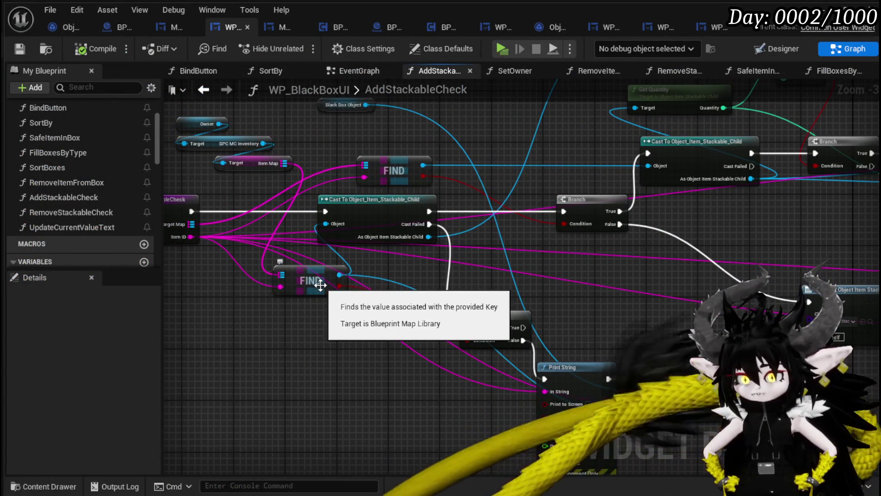
pyautogui.moveTo(320, 285)
pyautogui.mouseDown()
pyautogui.moveTo(296, 290)
pyautogui.moveTo(301, 273)
pyautogui.moveTo(280, 273)
pyautogui.mouseUp()
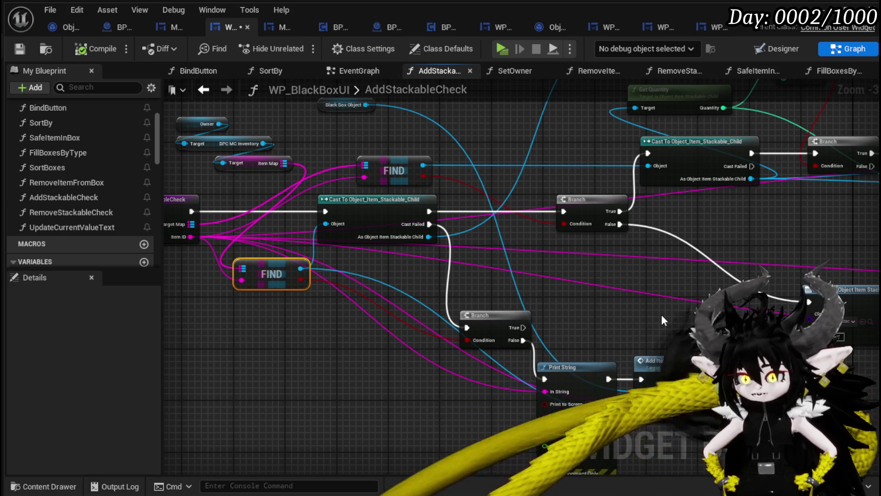
pyautogui.moveTo(302, 345); pyautogui.dragTo(404, 352)
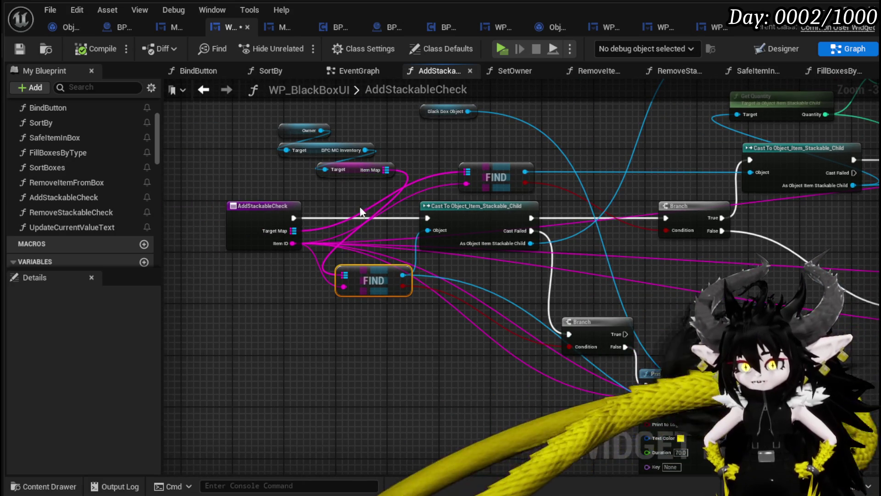
pyautogui.moveTo(362, 211); pyautogui.dragTo(403, 229)
pyautogui.moveTo(300, 239)
pyautogui.mouseDown()
pyautogui.moveTo(178, 228)
pyautogui.moveTo(208, 233)
pyautogui.mouseUp()
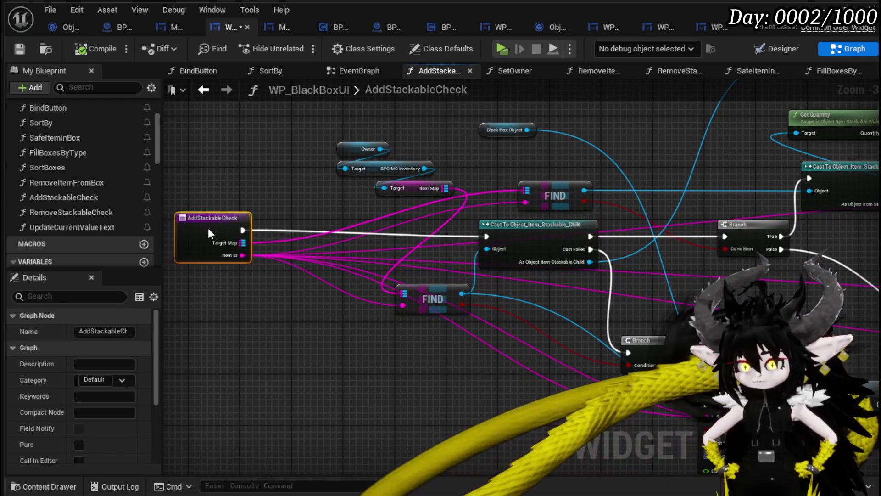
# Step: Duplicate the lower FIND node and wire its result into the Branch condition
pyautogui.moveTo(435, 355)
pyautogui.mouseDown()
pyautogui.moveTo(298, 288)
pyautogui.moveTo(341, 238)
pyautogui.mouseUp()
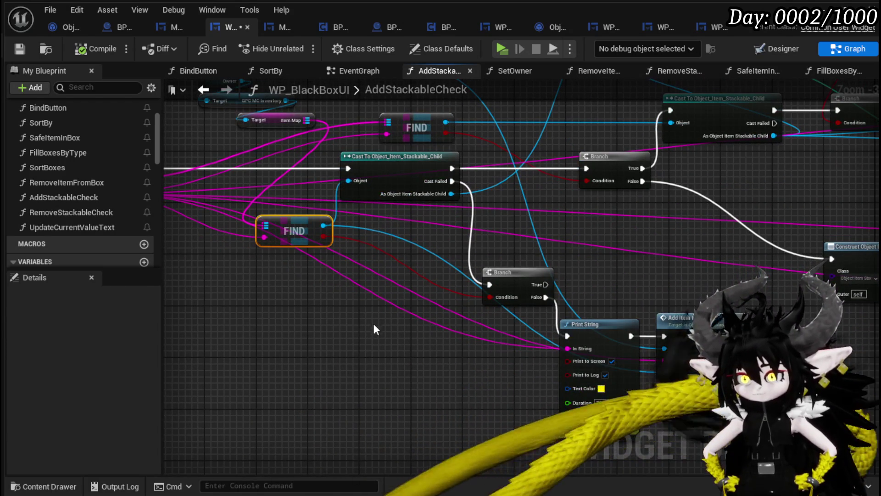
pyautogui.hotkey('ctrl', 'c')
pyautogui.hotkey('ctrl', 'v')
pyautogui.moveTo(436, 340); pyautogui.dragTo(489, 296)
pyautogui.moveTo(413, 316); pyautogui.dragTo(425, 288)
pyautogui.moveTo(379, 80); pyautogui.dragTo(384, 189)
# Step: Feed a pasted Black Box Object's Item Map and the Item ID into the new FIND
pyautogui.click(373, 169)
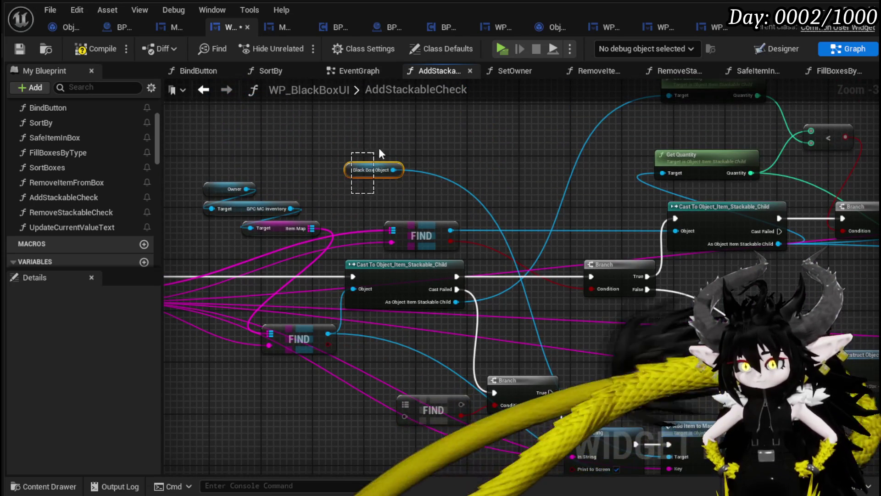
pyautogui.hotkey('ctrl', 'c')
pyautogui.moveTo(487, 221); pyautogui.dragTo(531, 80)
pyautogui.hotkey('ctrl', 'v')
pyautogui.moveTo(326, 272); pyautogui.dragTo(373, 318)
pyautogui.write('Itemm')
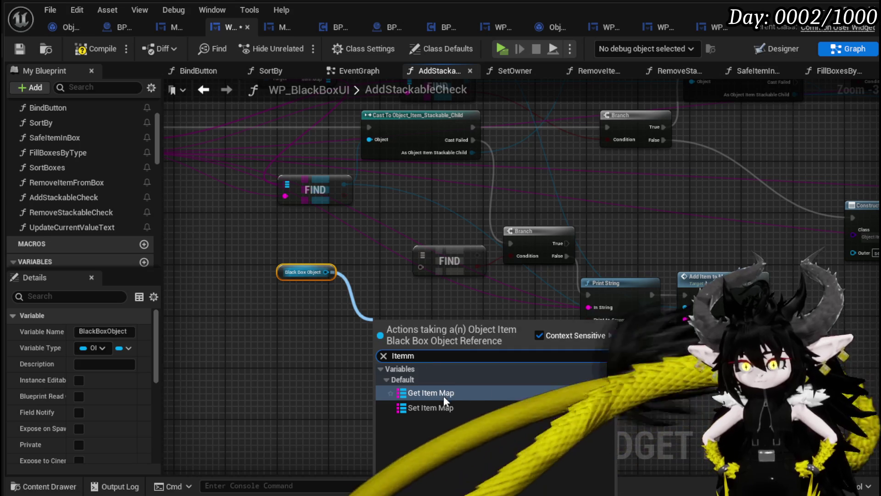
pyautogui.click(443, 398)
pyautogui.moveTo(437, 324)
pyautogui.mouseDown()
pyautogui.moveTo(447, 342)
pyautogui.moveTo(421, 267)
pyautogui.mouseUp()
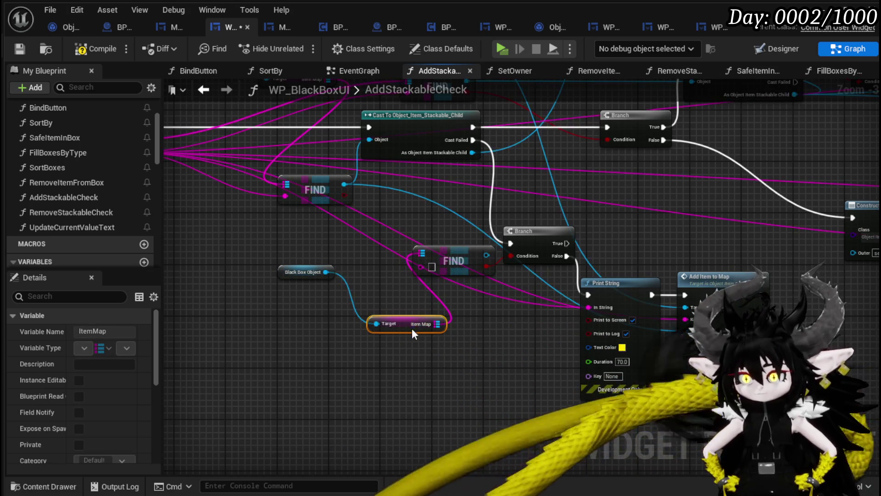
pyautogui.moveTo(412, 328); pyautogui.dragTo(392, 296)
pyautogui.moveTo(488, 342)
pyautogui.mouseDown()
pyautogui.moveTo(502, 368)
pyautogui.moveTo(479, 340)
pyautogui.mouseUp()
pyautogui.moveTo(419, 327)
pyautogui.mouseDown()
pyautogui.moveTo(266, 304)
pyautogui.moveTo(286, 308)
pyautogui.mouseUp()
# Step: Compile the blueprint and return to the level editor
pyautogui.click(90, 49)
pyautogui.click(19, 51)
pyautogui.hotkey('alt', 'Tab')
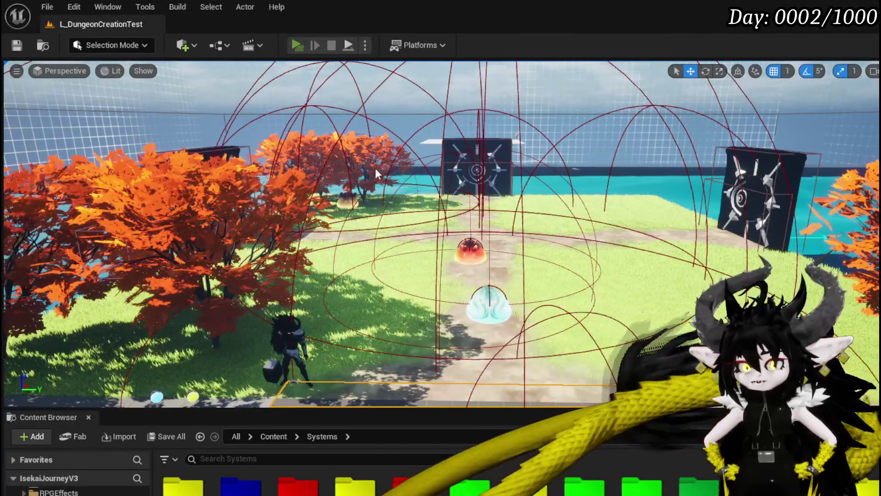
# Step: Start a play test, send the iron chest piece to the Black Box, and take the gloves out
pyautogui.hotkey('alt', 'p')
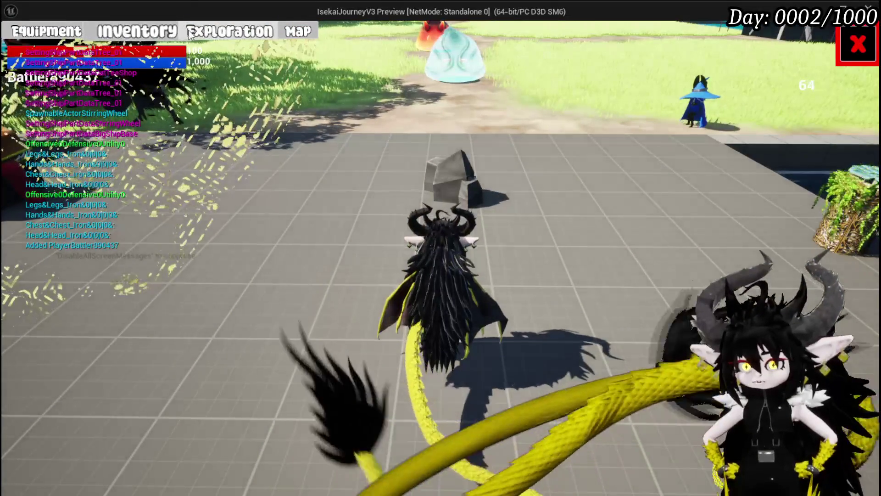
pyautogui.click(191, 34)
pyautogui.click(411, 224)
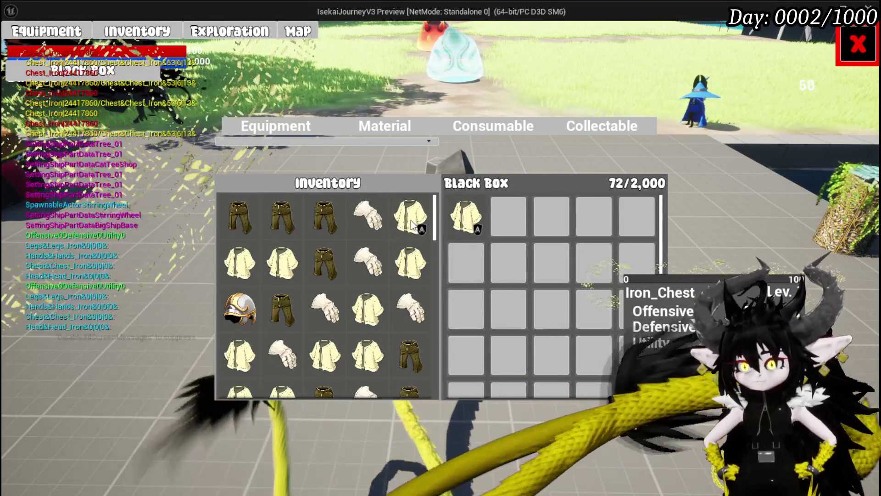
pyautogui.click(411, 225)
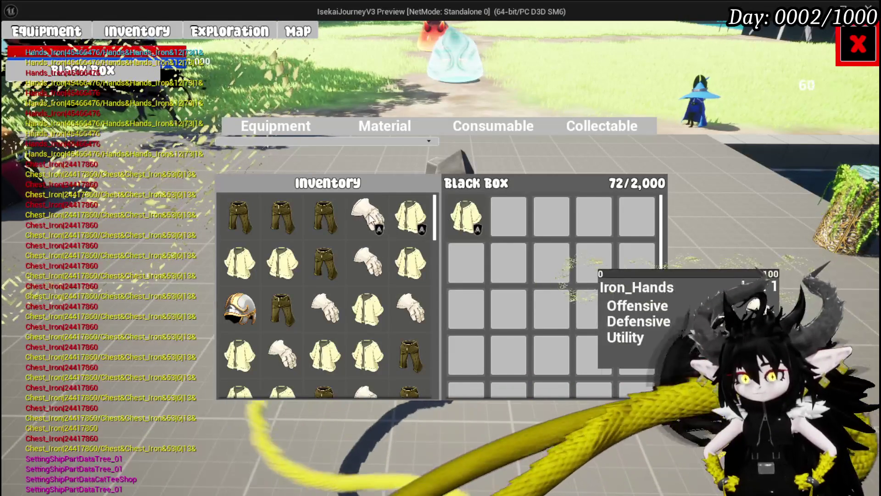
pyautogui.click(508, 216)
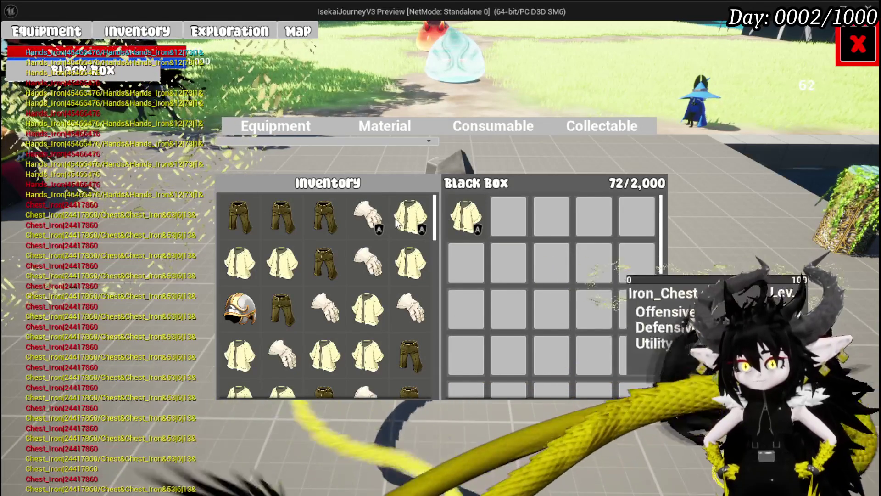
# Step: Put Fire Fluid, Wind Echo and Earth Shield materials into the Black Box
pyautogui.click(403, 127)
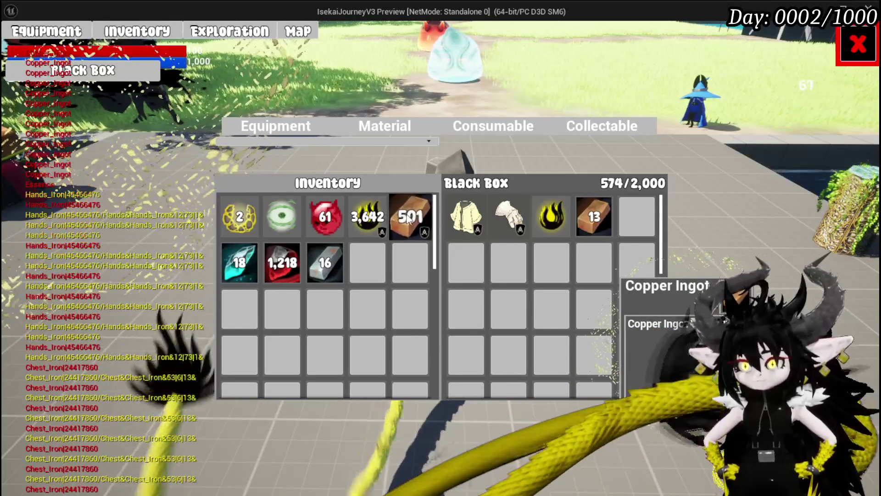
pyautogui.click(325, 219)
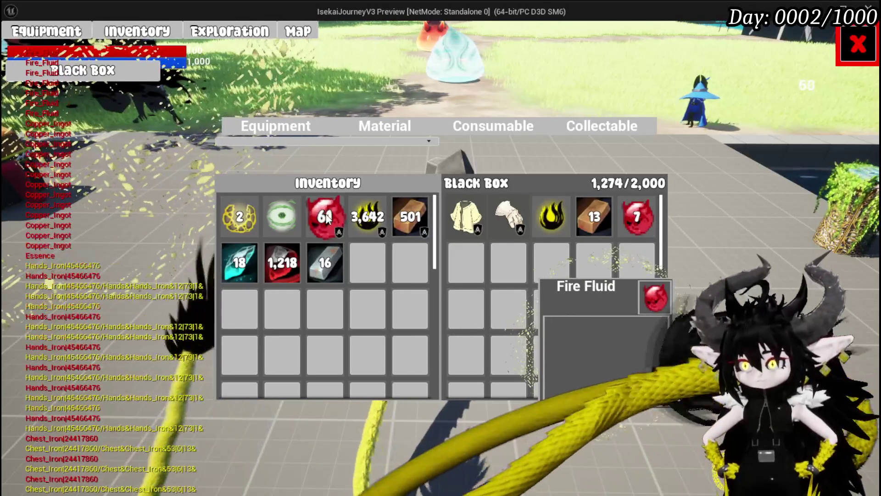
pyautogui.click(286, 218)
pyautogui.click(239, 218)
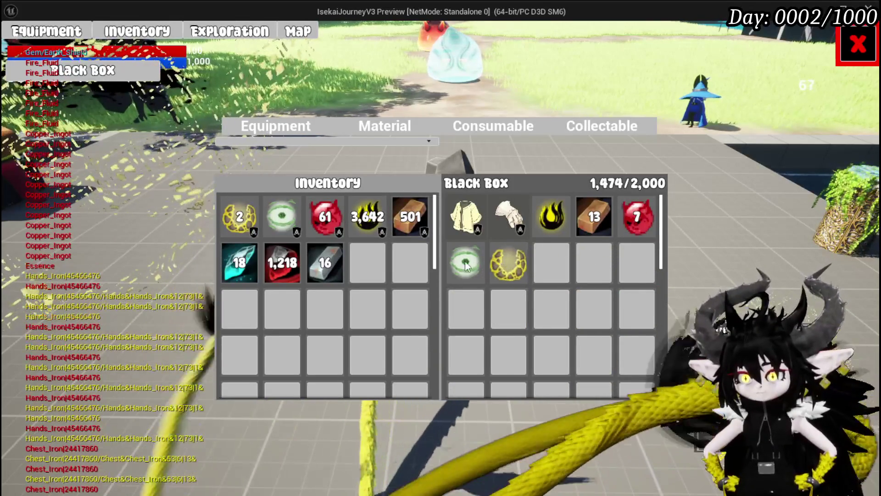
# Step: Take gloves, Fire Fluid and Copper Ingot out until the Black Box is empty, then stop and save
pyautogui.click(512, 219)
pyautogui.click(510, 219)
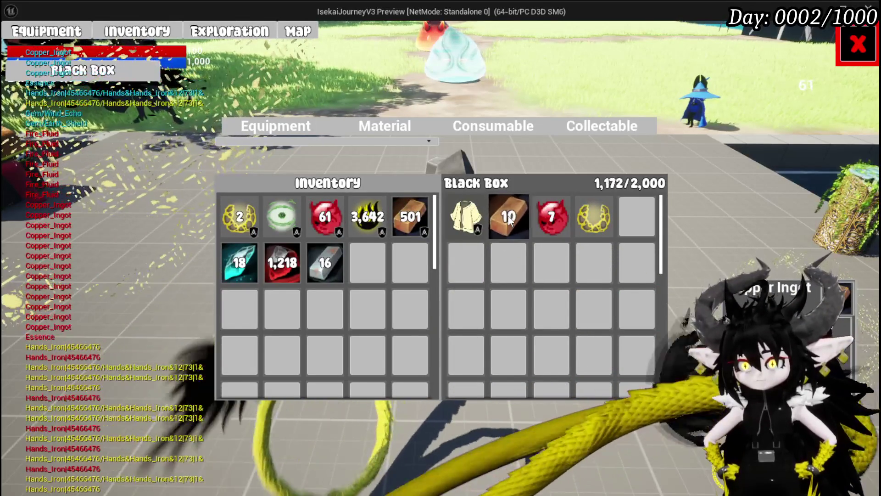
pyautogui.click(508, 219)
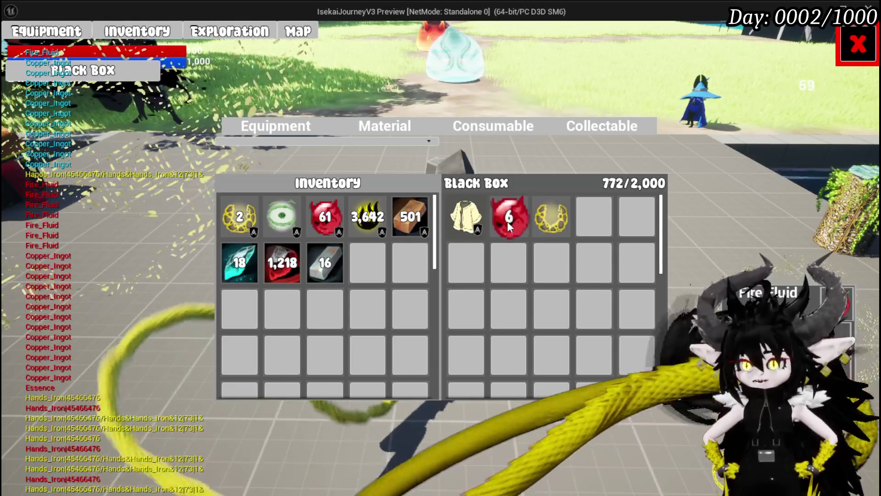
pyautogui.click(515, 221)
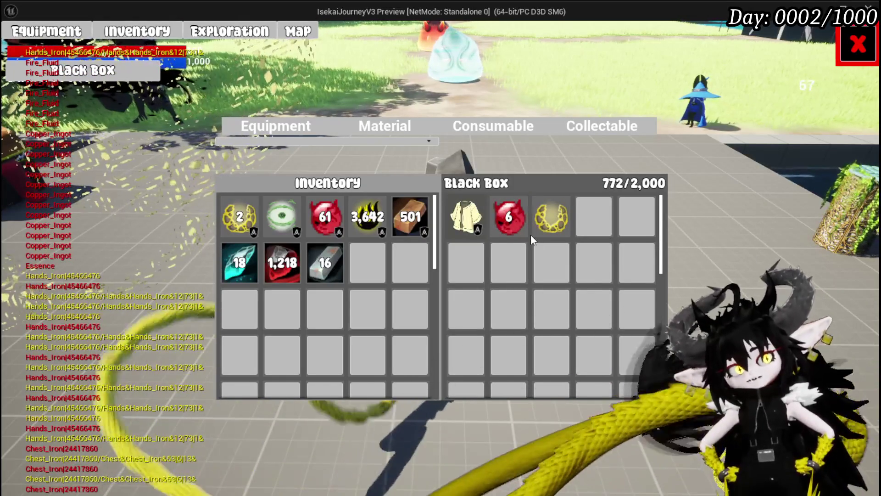
pyautogui.moveTo(521, 234)
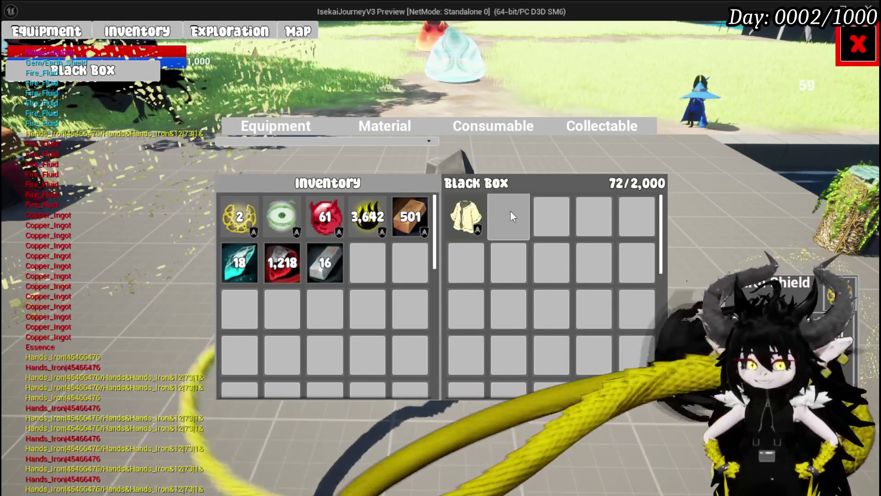
pyautogui.click(473, 214)
pyautogui.click(298, 122)
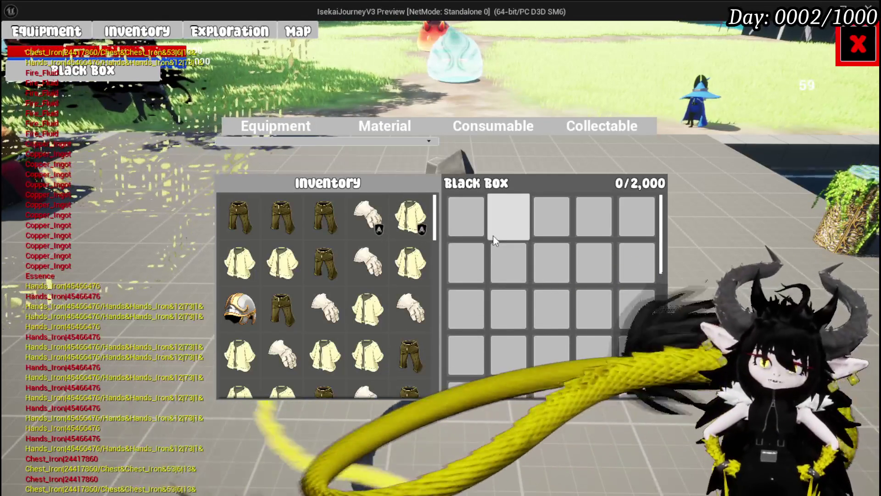
pyautogui.press('Escape')
pyautogui.click(24, 45)
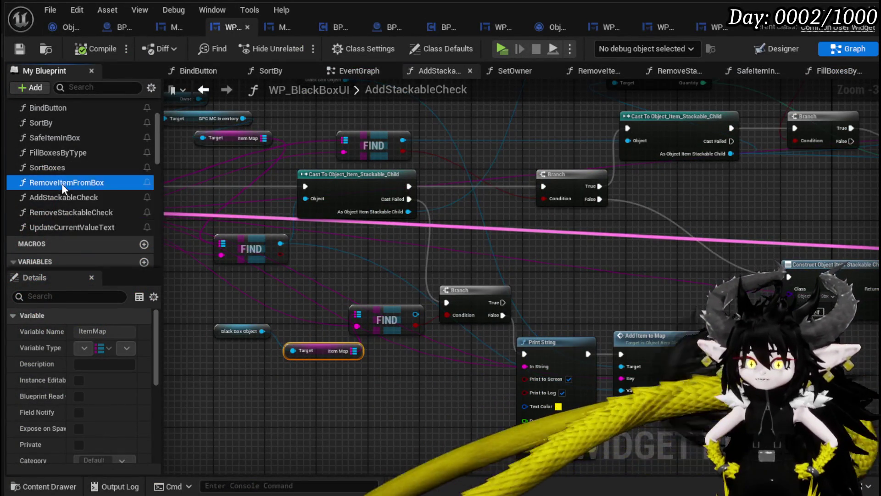
# Step: Open RemoveItemFromBox and rearrange the Remove Stackable Check, Sort By and Update nodes to make room
pyautogui.doubleClick(62, 182)
pyautogui.moveTo(757, 293)
pyautogui.mouseDown()
pyautogui.moveTo(492, 255)
pyautogui.moveTo(334, 253)
pyautogui.mouseUp()
pyautogui.moveTo(396, 168); pyautogui.dragTo(311, 168)
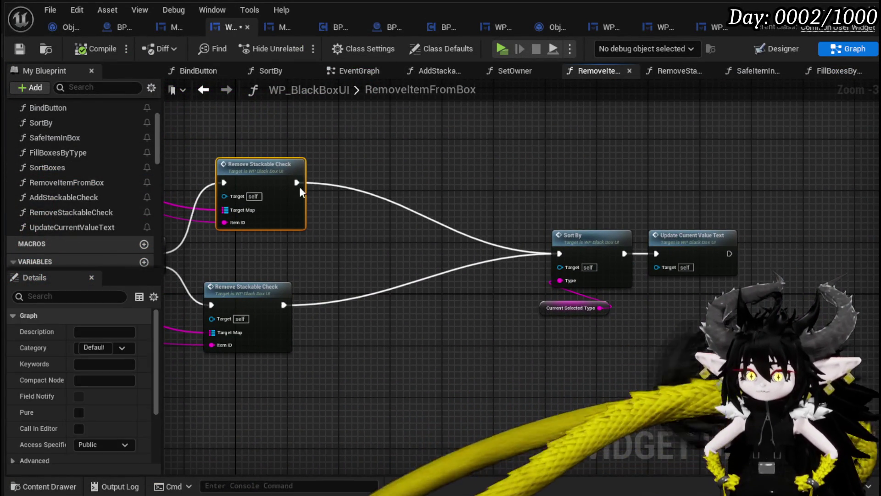
pyautogui.moveTo(546, 223); pyautogui.dragTo(738, 316)
pyautogui.moveTo(681, 258); pyautogui.dragTo(673, 276)
pyautogui.moveTo(262, 280)
pyautogui.mouseDown()
pyautogui.moveTo(351, 290)
pyautogui.moveTo(452, 339)
pyautogui.moveTo(662, 385)
pyautogui.moveTo(729, 324)
pyautogui.moveTo(493, 357)
pyautogui.mouseUp()
pyautogui.scroll(-5, 104, 174)
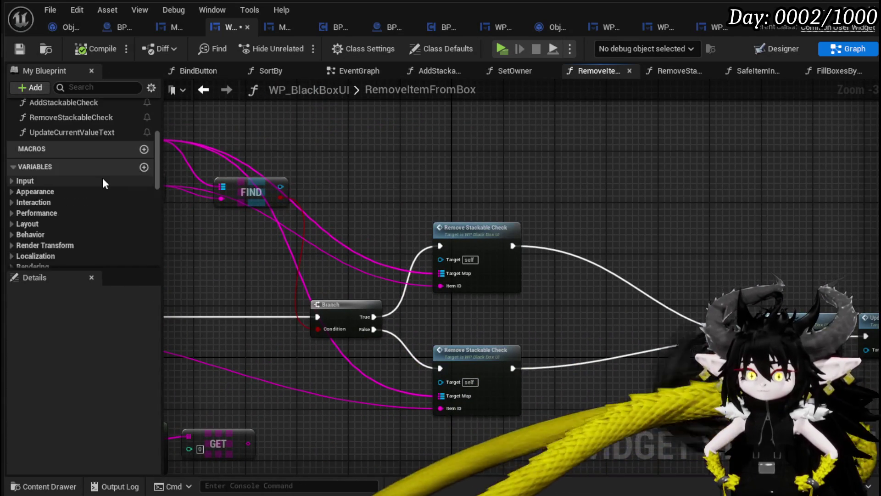
pyautogui.scroll(-1, 106, 177)
# Step: Add Owner with a Get BPC MC Inventory getter and a Get Item Map node
pyautogui.moveTo(61, 151)
pyautogui.mouseDown()
pyautogui.moveTo(353, 113)
pyautogui.moveTo(449, 144)
pyautogui.mouseUp()
pyautogui.write('get inventor')
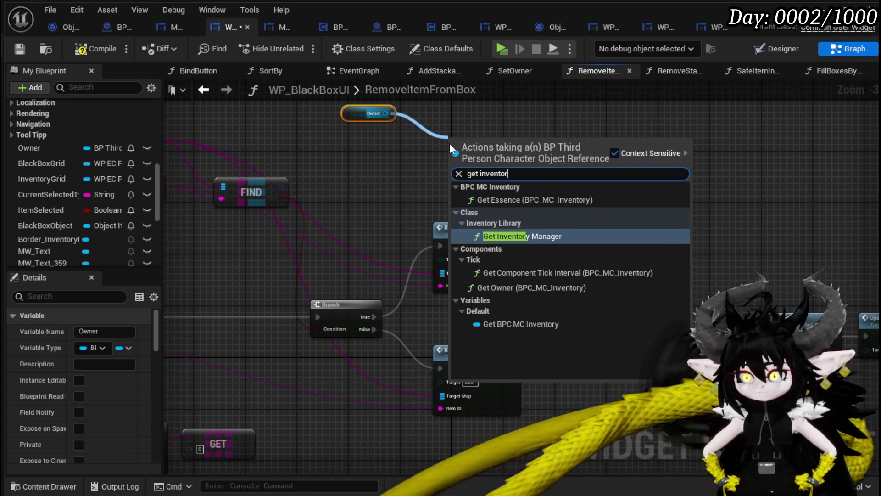
pyautogui.click(521, 324)
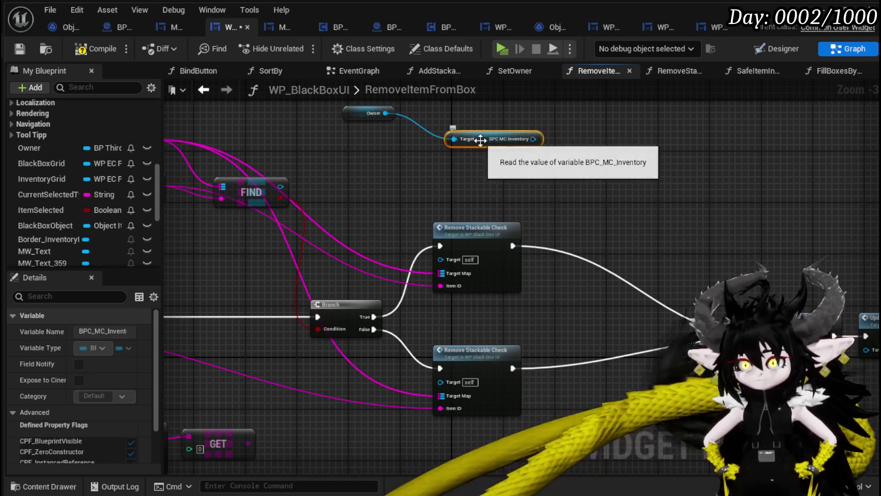
pyautogui.moveTo(475, 138); pyautogui.dragTo(450, 115)
pyautogui.moveTo(508, 114)
pyautogui.mouseDown()
pyautogui.moveTo(348, 147)
pyautogui.moveTo(373, 172)
pyautogui.moveTo(427, 167)
pyautogui.mouseUp()
pyautogui.write('item map')
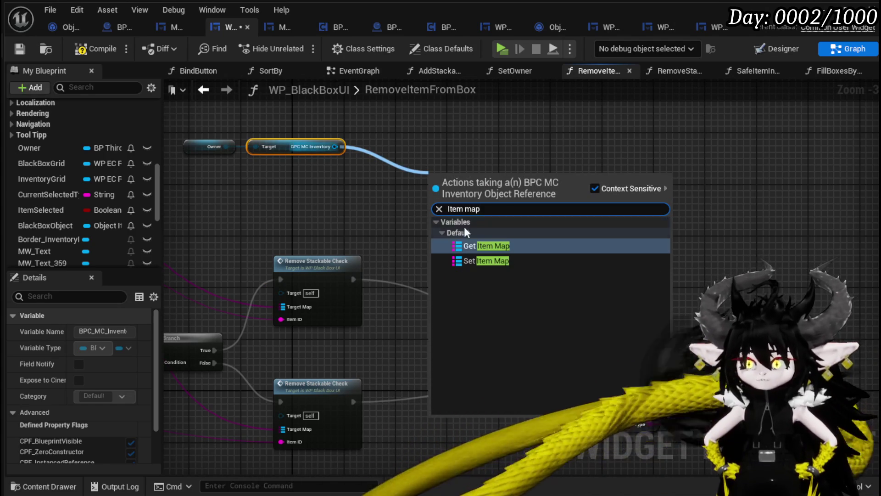
pyautogui.press('Return')
# Step: Add a FIND lookup on the Item Map and reposition those nodes near the Branch
pyautogui.moveTo(466, 180)
pyautogui.mouseDown()
pyautogui.moveTo(331, 187)
pyautogui.moveTo(394, 189)
pyautogui.mouseUp()
pyautogui.write('Fi')
pyautogui.press('Return')
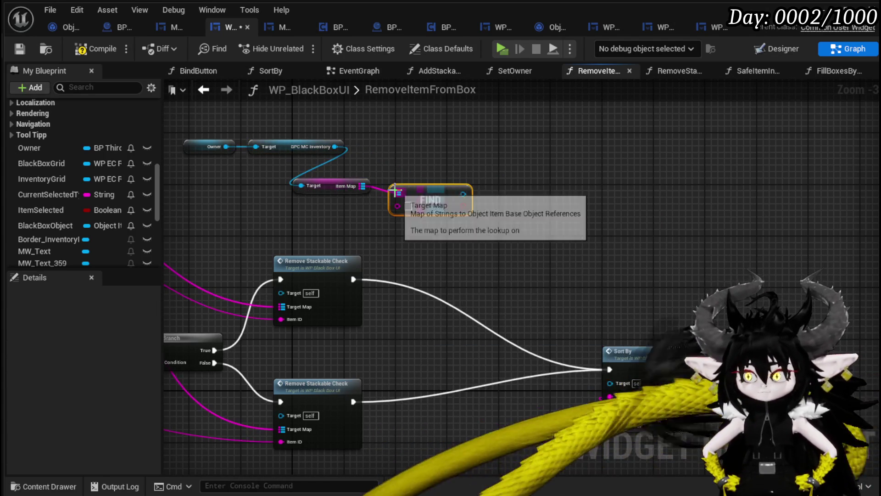
pyautogui.moveTo(474, 223); pyautogui.dragTo(292, 171)
pyautogui.moveTo(444, 218)
pyautogui.mouseDown()
pyautogui.moveTo(444, 165)
pyautogui.moveTo(483, 94)
pyautogui.moveTo(409, 266)
pyautogui.mouseUp()
pyautogui.moveTo(251, 256)
pyautogui.mouseDown()
pyautogui.moveTo(516, 147)
pyautogui.moveTo(452, 275)
pyautogui.moveTo(349, 395)
pyautogui.moveTo(397, 378)
pyautogui.mouseUp()
# Step: Add a Safed getter and a SET Safed node on FIND's found item
pyautogui.moveTo(546, 402); pyautogui.dragTo(610, 397)
pyautogui.write('safe')
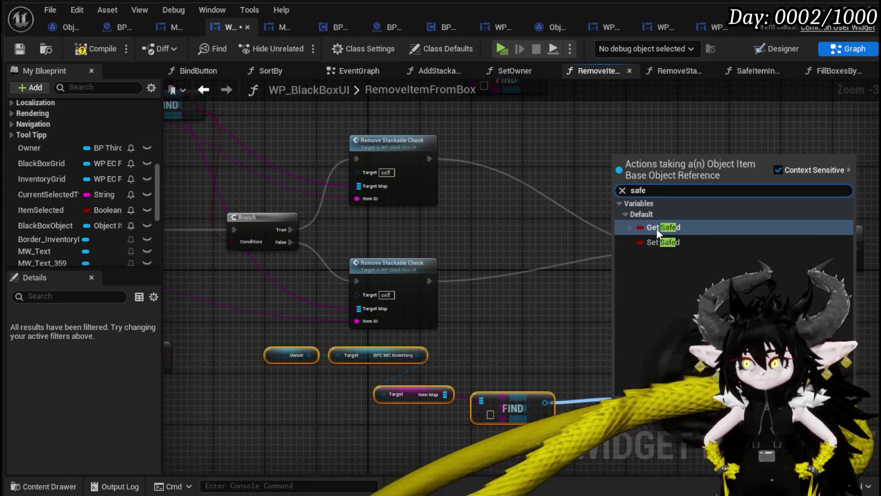
pyautogui.click(659, 225)
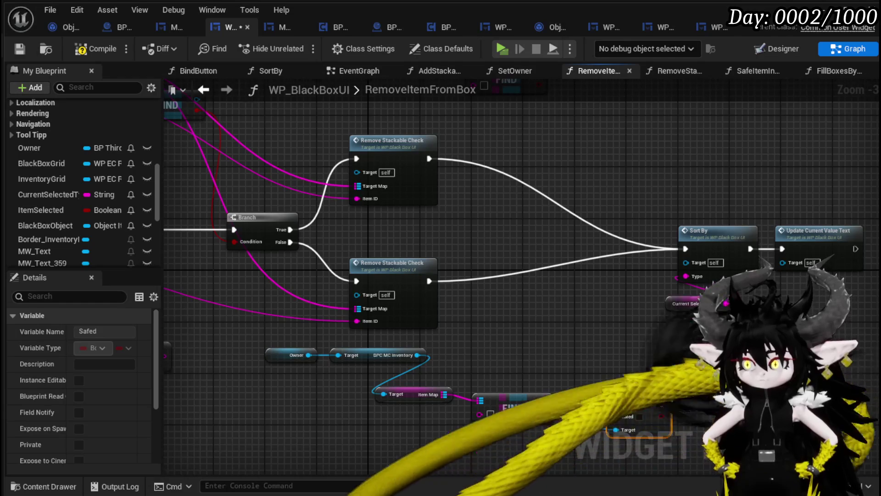
pyautogui.moveTo(545, 174); pyautogui.dragTo(601, 178)
pyautogui.write('safe')
pyautogui.click(656, 274)
pyautogui.moveTo(635, 203); pyautogui.dragTo(668, 198)
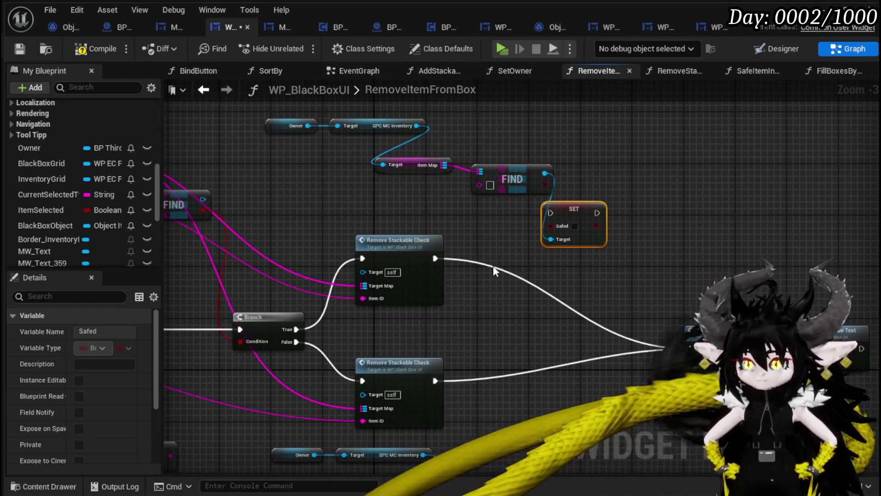
# Step: Wire the function's Item ID input into FIND's key
pyautogui.moveTo(361, 216)
pyautogui.mouseDown()
pyautogui.moveTo(386, 206)
pyautogui.moveTo(679, 232)
pyautogui.moveTo(508, 274)
pyautogui.mouseUp()
pyautogui.moveTo(189, 200)
pyautogui.mouseDown()
pyautogui.moveTo(604, 192)
pyautogui.moveTo(597, 190)
pyautogui.mouseUp()
pyautogui.moveTo(589, 280)
pyautogui.mouseDown()
pyautogui.moveTo(533, 164)
pyautogui.moveTo(677, 144)
pyautogui.mouseUp()
pyautogui.moveTo(582, 368); pyautogui.dragTo(481, 334)
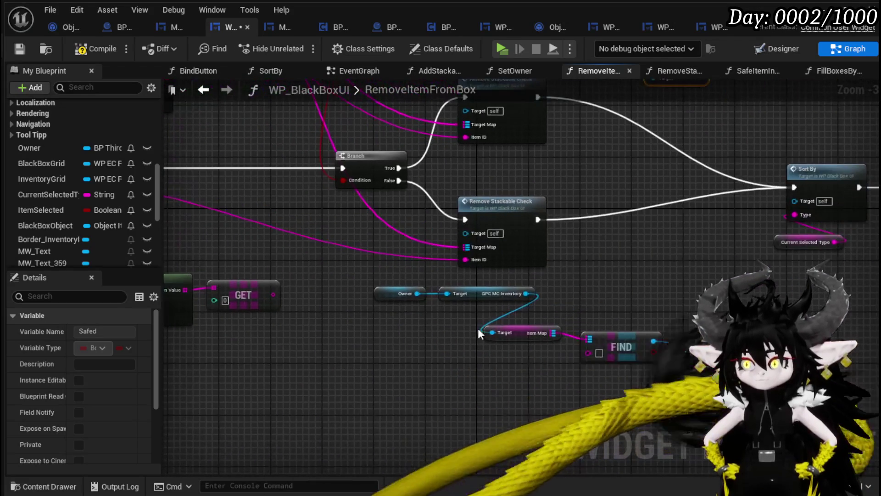
pyautogui.moveTo(467, 259)
pyautogui.mouseDown()
pyautogui.moveTo(600, 352)
pyautogui.moveTo(589, 352)
pyautogui.mouseUp()
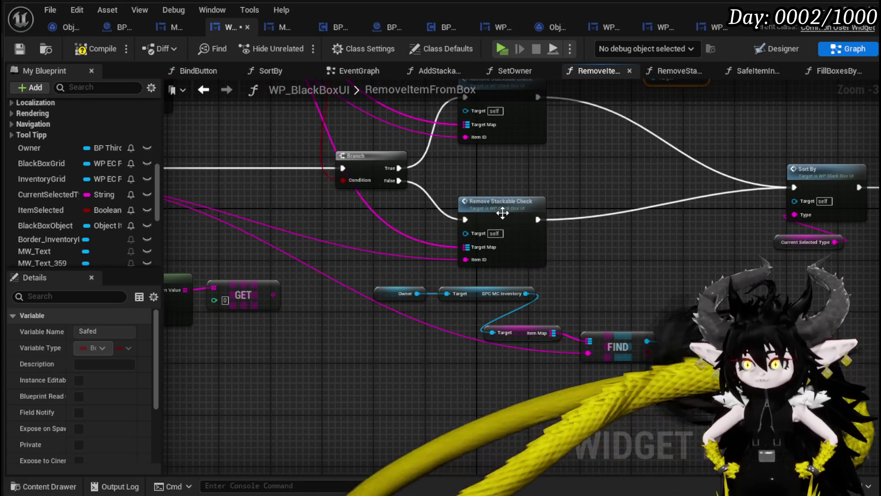
# Step: Open RemoveStackableCheck, then its Remove Item from Map function
pyautogui.doubleClick(504, 218)
pyautogui.moveTo(590, 310)
pyautogui.mouseDown()
pyautogui.moveTo(660, 317)
pyautogui.moveTo(502, 317)
pyautogui.moveTo(550, 321)
pyautogui.mouseUp()
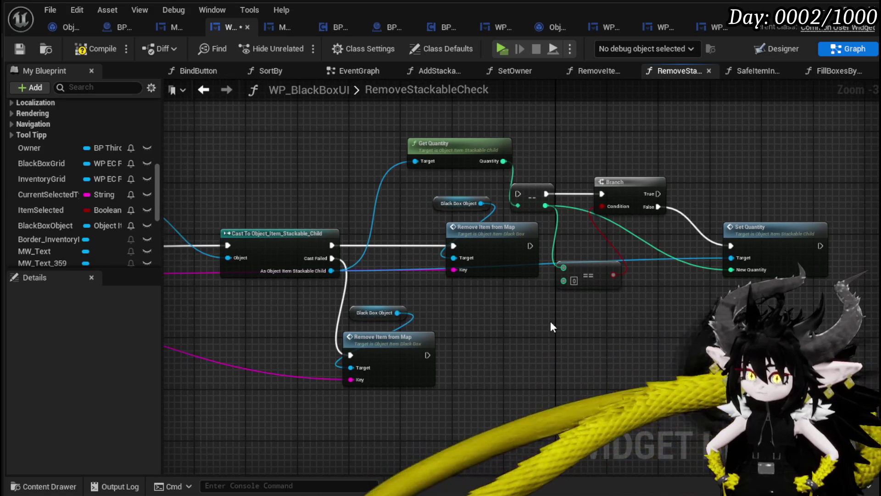
pyautogui.doubleClick(509, 255)
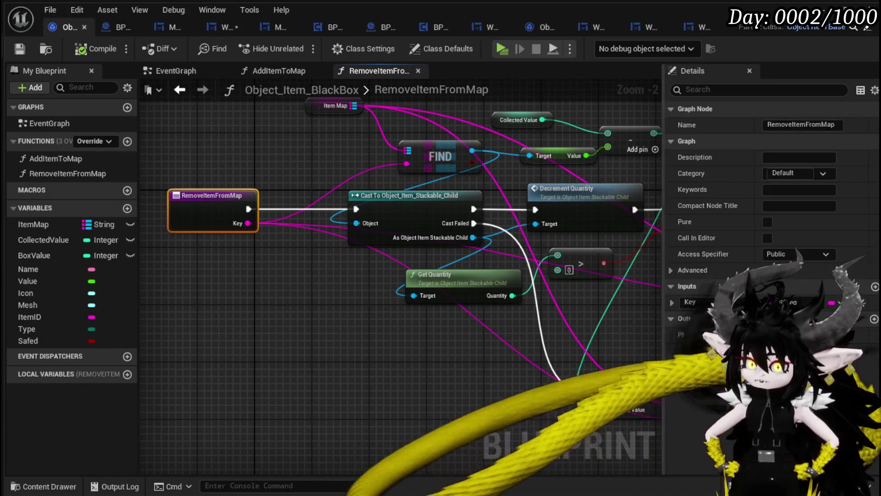
# Step: Run a Return Node after the upper REMOVE, returning its result through New Param
pyautogui.scroll(-2, 231, 371)
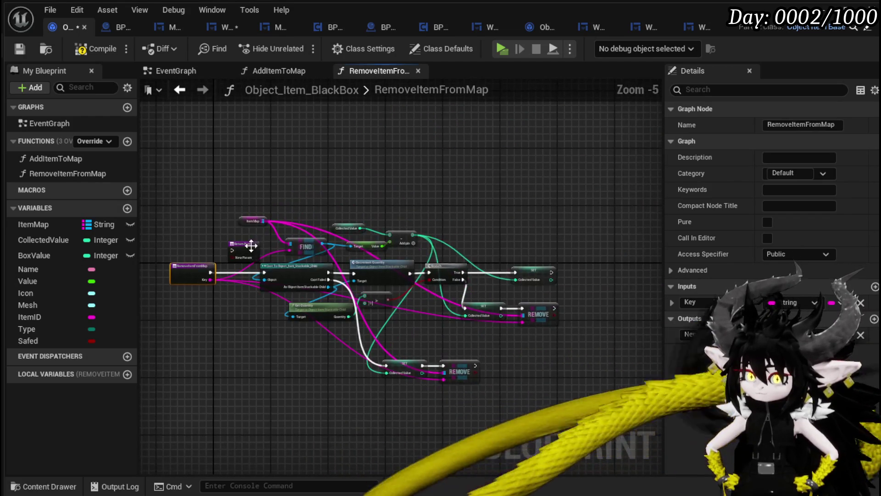
pyautogui.moveTo(272, 257); pyautogui.dragTo(580, 299)
pyautogui.scroll(3, 573, 377)
pyautogui.moveTo(574, 376); pyautogui.dragTo(521, 325)
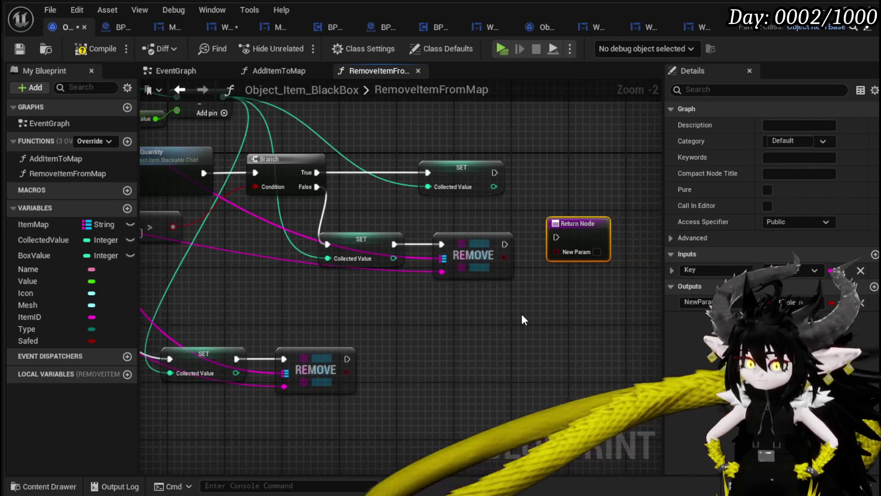
pyautogui.moveTo(504, 243)
pyautogui.mouseDown()
pyautogui.moveTo(517, 259)
pyautogui.moveTo(549, 248)
pyautogui.mouseUp()
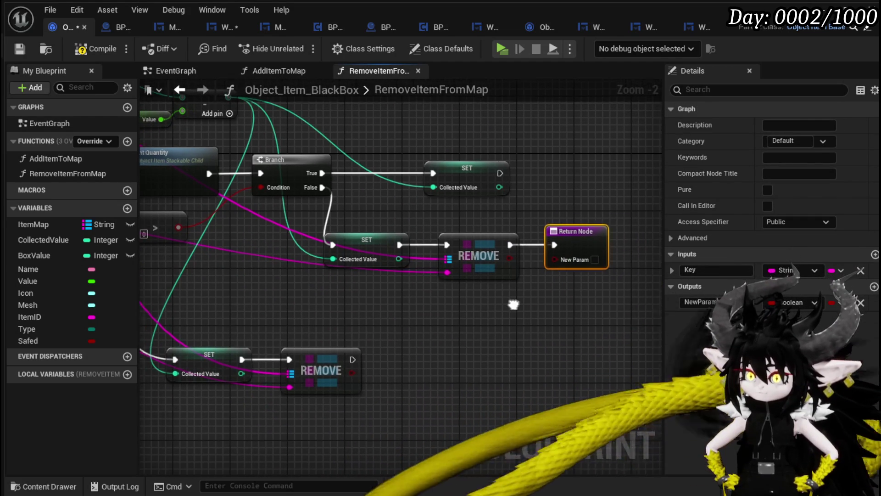
pyautogui.scroll(-1, 519, 308)
pyautogui.moveTo(515, 266); pyautogui.dragTo(555, 267)
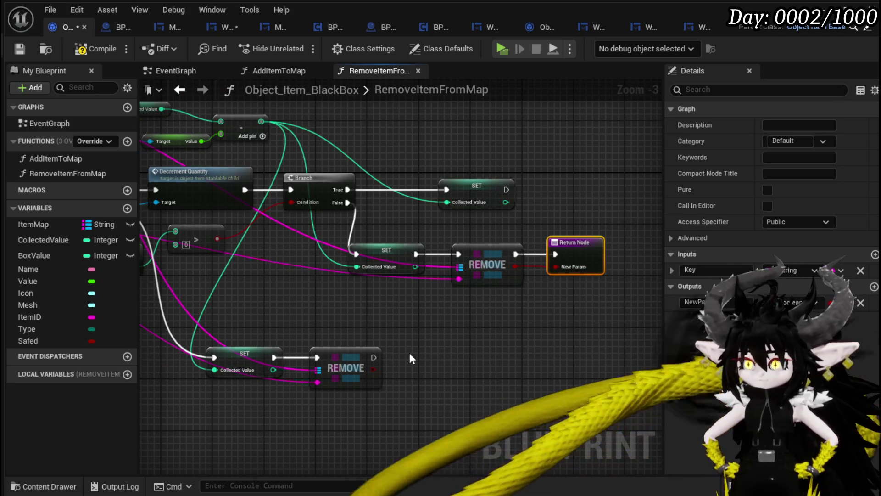
# Step: Paste a second Return Node after the lower REMOVE, passing its result to New Param
pyautogui.click(395, 353)
pyautogui.hotkey('ctrl', 'v')
pyautogui.moveTo(373, 357); pyautogui.dragTo(414, 364)
pyautogui.moveTo(436, 356); pyautogui.dragTo(436, 351)
pyautogui.moveTo(374, 370); pyautogui.dragTo(415, 367)
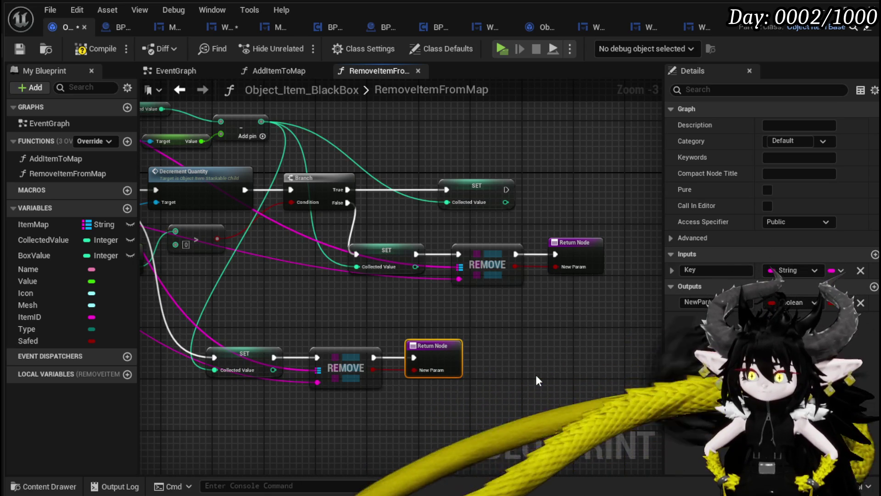
# Step: Disconnect the REMOVE results so both Return Nodes return a constant true
pyautogui.keyDown('alt'); pyautogui.click(414, 370); pyautogui.keyUp('alt')
pyautogui.click(450, 370)
pyautogui.keyDown('alt'); pyautogui.click(556, 266); pyautogui.keyUp('alt')
pyautogui.click(591, 267)
# Step: Rename the output to 'Removed', save Object_Item_BlackBox, and return to WP_BlackBoxUI
pyautogui.click(699, 301)
pyautogui.write('Removed')
pyautogui.press('Return')
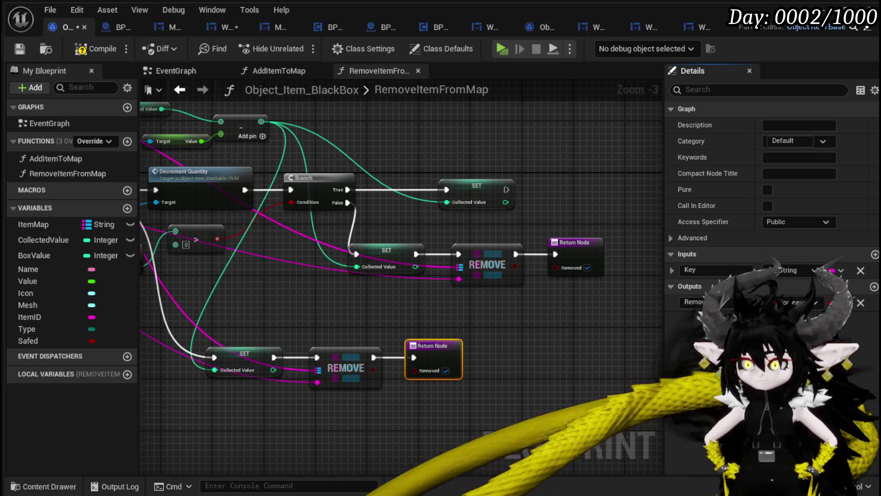
pyautogui.click(20, 49)
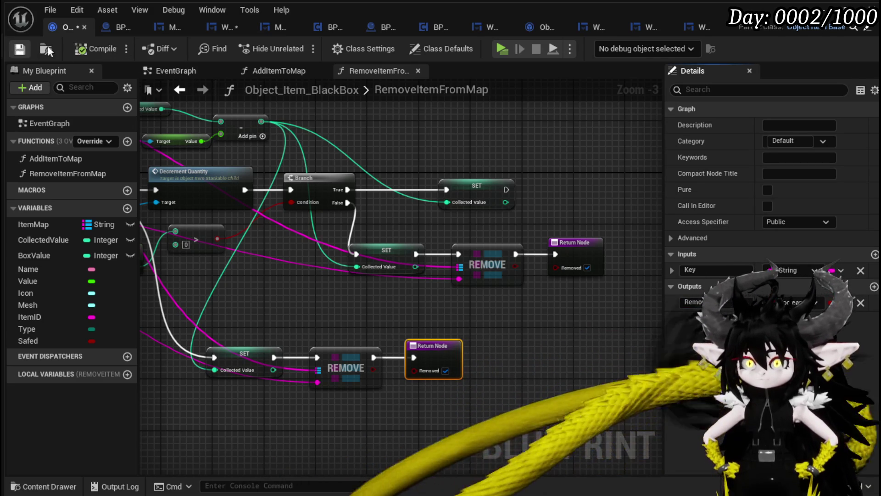
pyautogui.click(226, 30)
# Step: Save WP_BlackBoxUI and add an output parameter to RemoveStackableCheck
pyautogui.click(24, 53)
pyautogui.scroll(-2, 550, 309)
pyautogui.scroll(2, 587, 300)
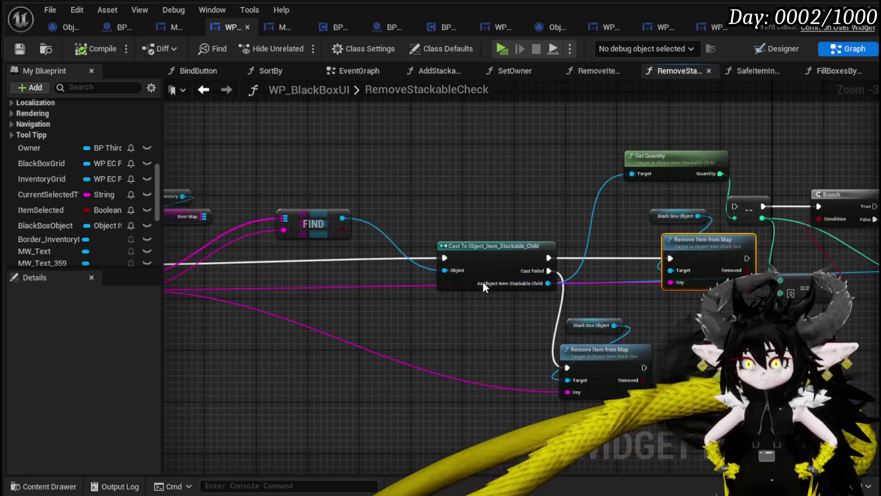
pyautogui.moveTo(587, 299); pyautogui.dragTo(824, 311)
pyautogui.click(309, 289)
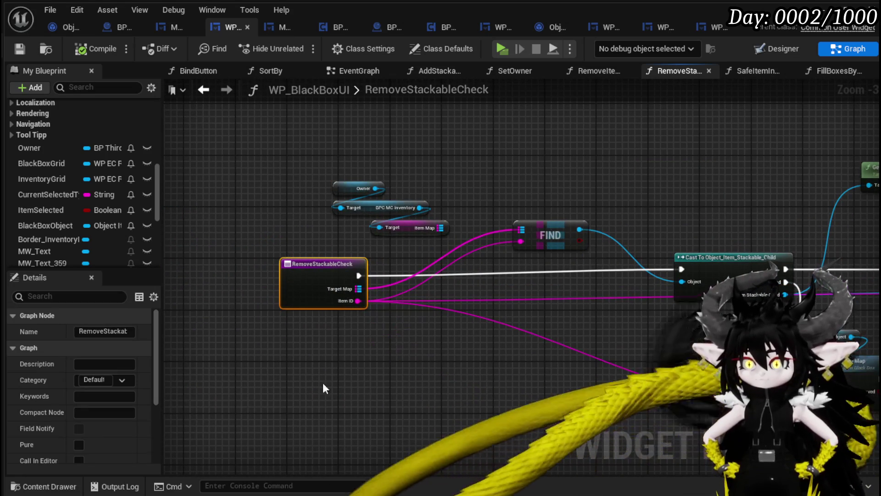
pyautogui.scroll(-5, 89, 378)
pyautogui.click(143, 438)
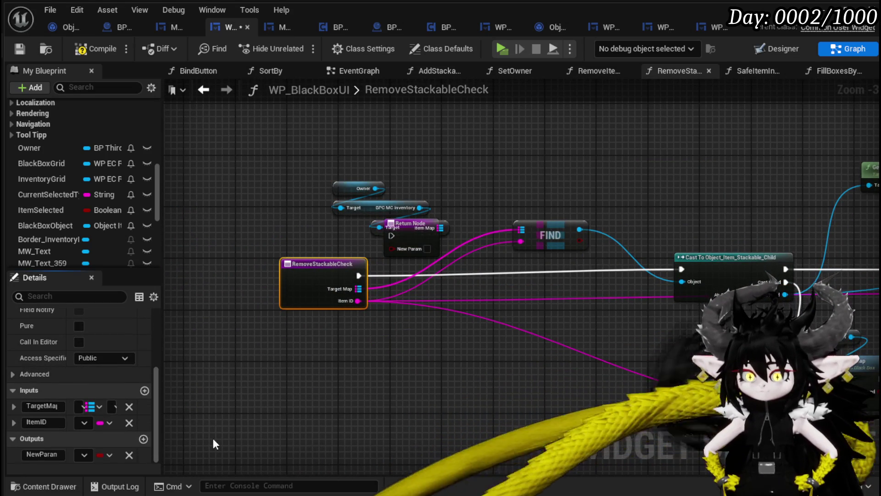
# Step: Connect the lower Remove Item from Map to a Return Node and delete the quantity-check nodes
pyautogui.moveTo(403, 252)
pyautogui.mouseDown()
pyautogui.moveTo(466, 255)
pyautogui.moveTo(607, 368)
pyautogui.moveTo(414, 373)
pyautogui.moveTo(355, 386)
pyautogui.mouseUp()
pyautogui.moveTo(292, 379); pyautogui.dragTo(339, 380)
pyautogui.moveTo(549, 343); pyautogui.dragTo(642, 257)
pyautogui.press('Delete')
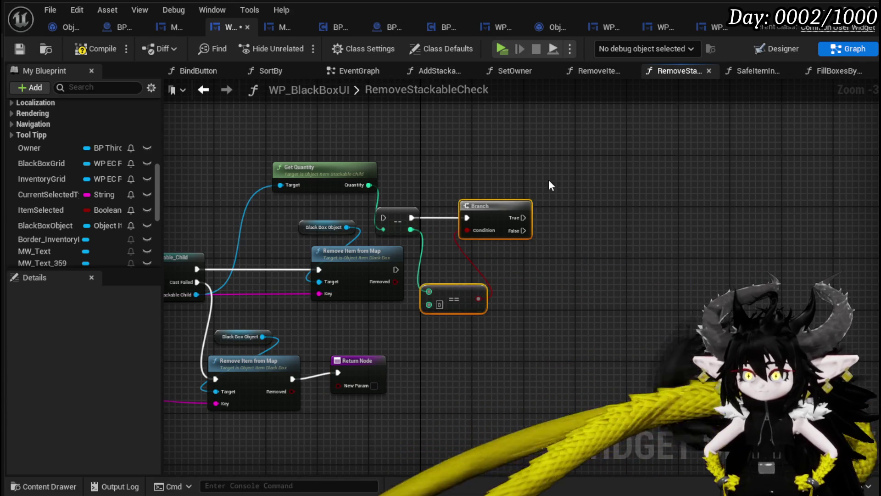
pyautogui.press('Delete')
pyautogui.moveTo(433, 186); pyautogui.dragTo(374, 236)
pyautogui.press('Delete')
# Step: Duplicate the Return Node for the upper removal and wire both Removed results into New Param
pyautogui.click(323, 167)
pyautogui.press('Delete')
pyautogui.moveTo(354, 376); pyautogui.dragTo(353, 383)
pyautogui.hotkey('ctrl', 'c')
pyautogui.hotkey('ctrl', 'v')
pyautogui.moveTo(394, 269)
pyautogui.mouseDown()
pyautogui.moveTo(427, 275)
pyautogui.moveTo(448, 257)
pyautogui.mouseUp()
pyautogui.moveTo(394, 281); pyautogui.dragTo(434, 282)
pyautogui.moveTo(325, 371); pyautogui.dragTo(367, 370)
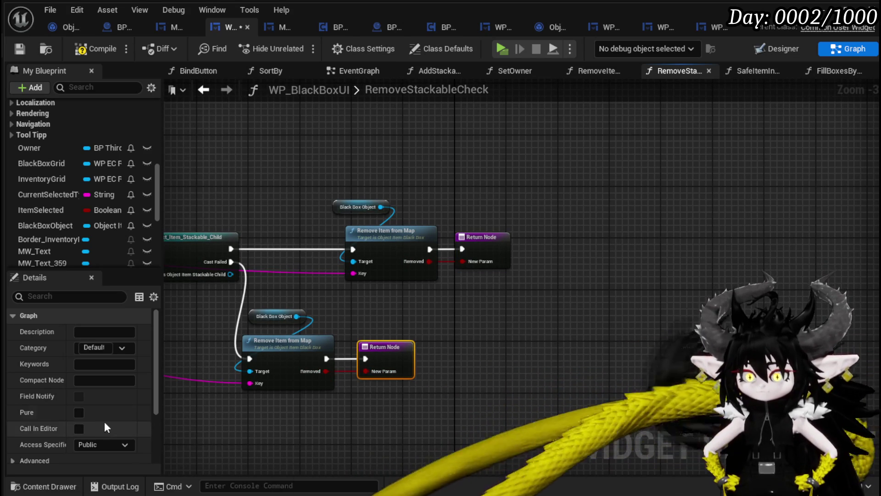
# Step: Name the output 'Removed', then compile and save the widget blueprint
pyautogui.scroll(-3, 102, 426)
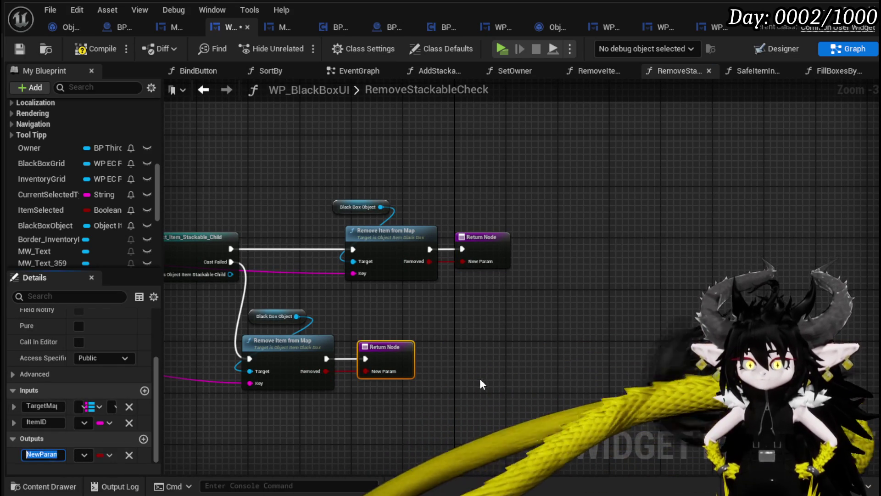
pyautogui.write('Remo')
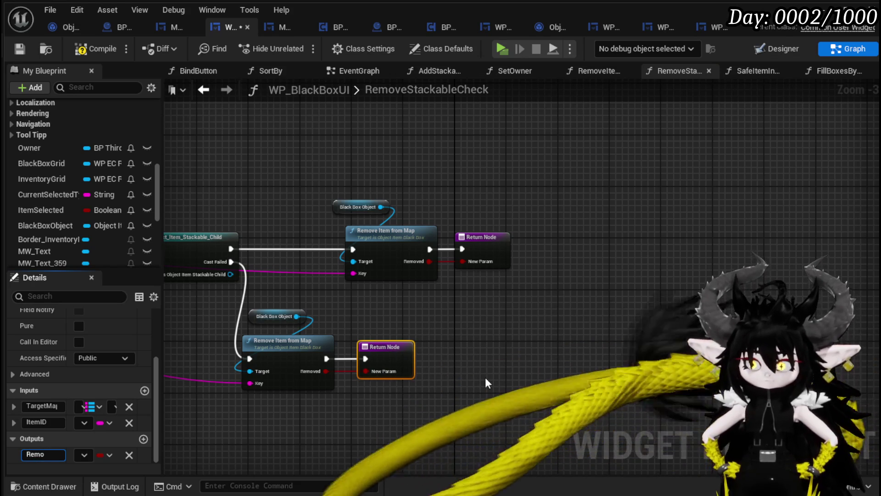
pyautogui.write('ved')
pyautogui.press('Return')
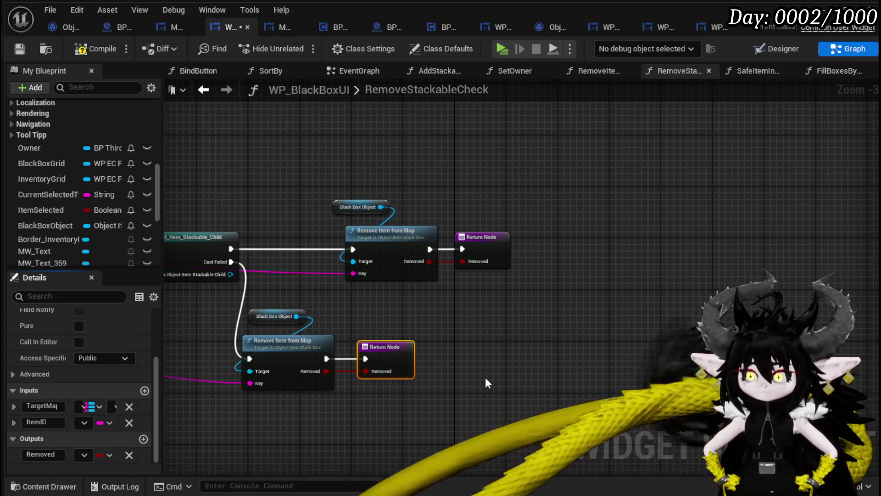
pyautogui.click(92, 51)
pyautogui.click(29, 49)
pyautogui.click(521, 204)
pyautogui.moveTo(381, 317); pyautogui.dragTo(680, 326)
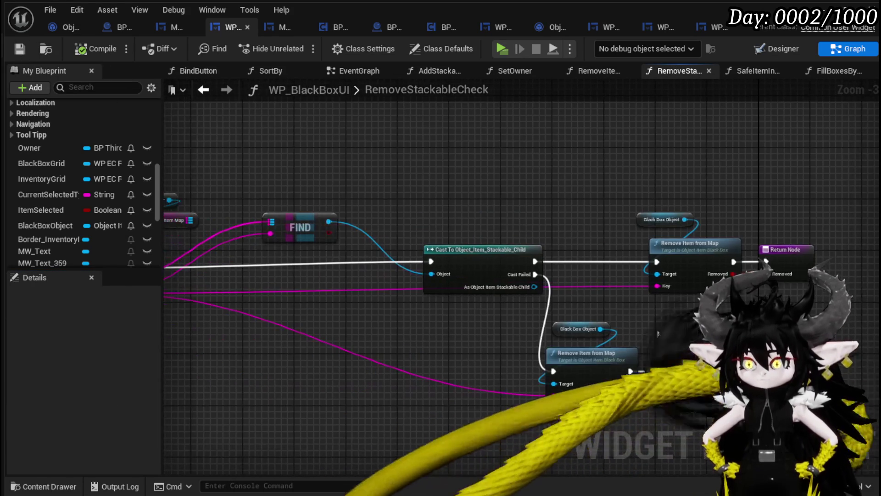
pyautogui.moveTo(467, 332); pyautogui.dragTo(637, 331)
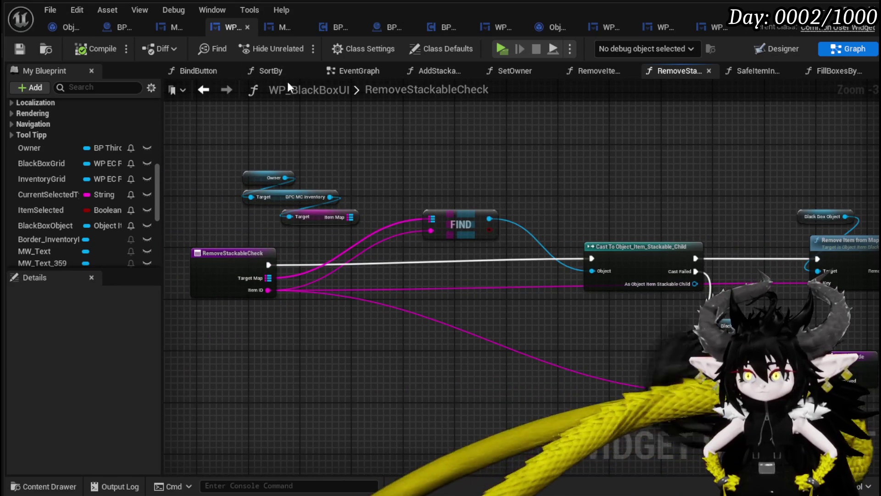
# Step: In RemoveItemFromBox, route each Remove Stackable Check through a Branch on its Removed result
pyautogui.click(203, 89)
pyautogui.moveTo(678, 206); pyautogui.dragTo(467, 261)
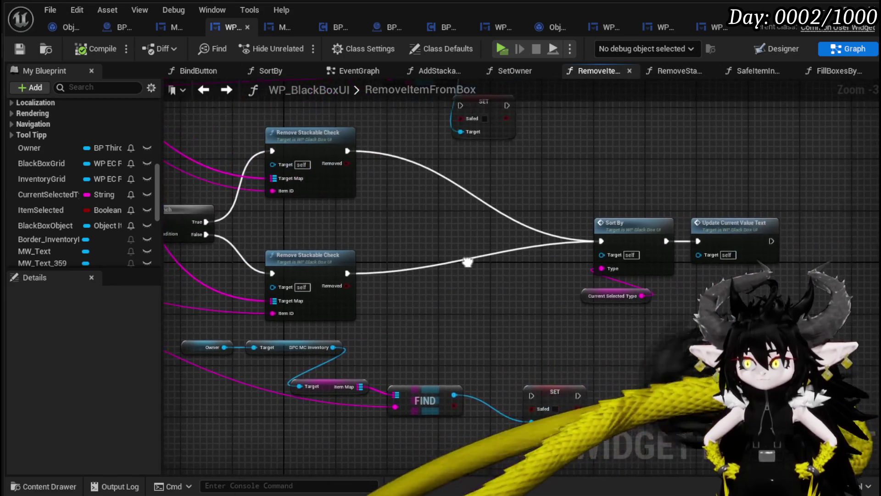
pyautogui.moveTo(410, 197); pyautogui.dragTo(451, 243)
pyautogui.moveTo(391, 207); pyautogui.dragTo(409, 208)
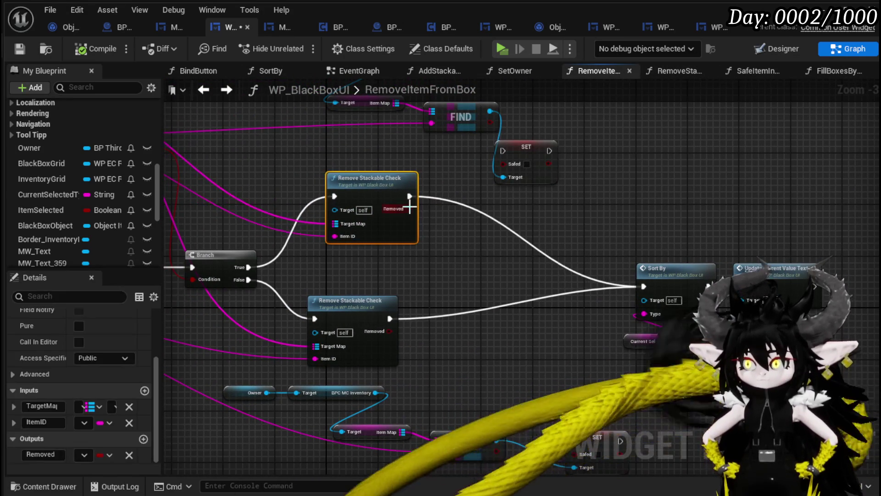
pyautogui.moveTo(348, 183); pyautogui.dragTo(329, 183)
pyautogui.moveTo(390, 209)
pyautogui.mouseDown()
pyautogui.moveTo(425, 210)
pyautogui.moveTo(425, 196)
pyautogui.mouseUp()
pyautogui.moveTo(484, 404); pyautogui.dragTo(459, 361)
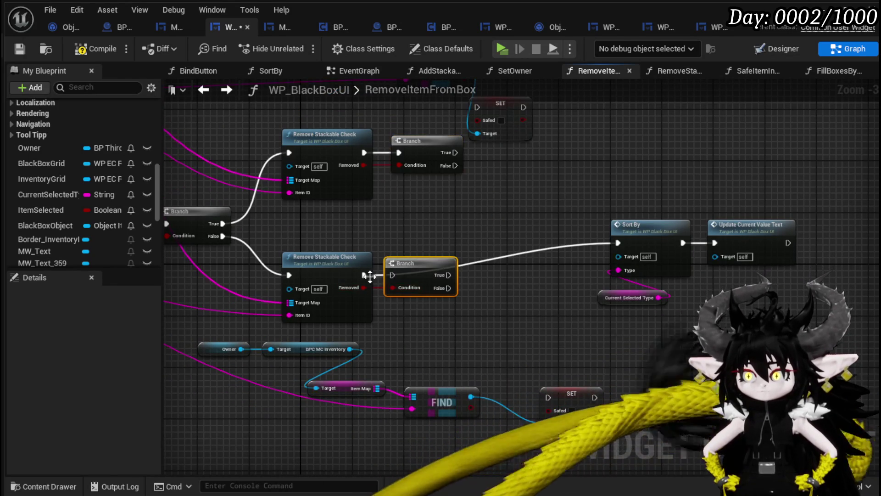
pyautogui.moveTo(365, 275); pyautogui.dragTo(393, 275)
# Step: Duplicate SET Safed for the lower FIND result, run it on true, and send both paths to Sort By
pyautogui.moveTo(472, 211)
pyautogui.mouseDown()
pyautogui.moveTo(424, 251)
pyautogui.moveTo(436, 189)
pyautogui.moveTo(484, 172)
pyautogui.mouseUp()
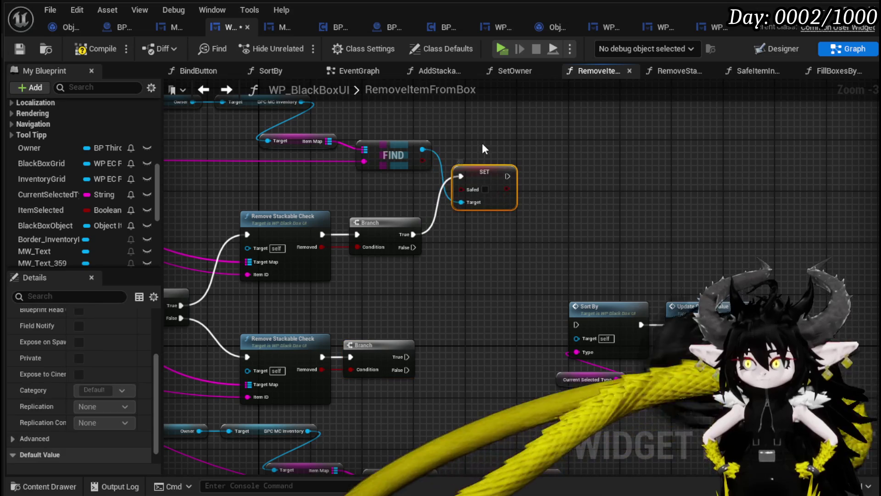
pyautogui.hotkey('ctrl', 'c')
pyautogui.hotkey('ctrl', 'v')
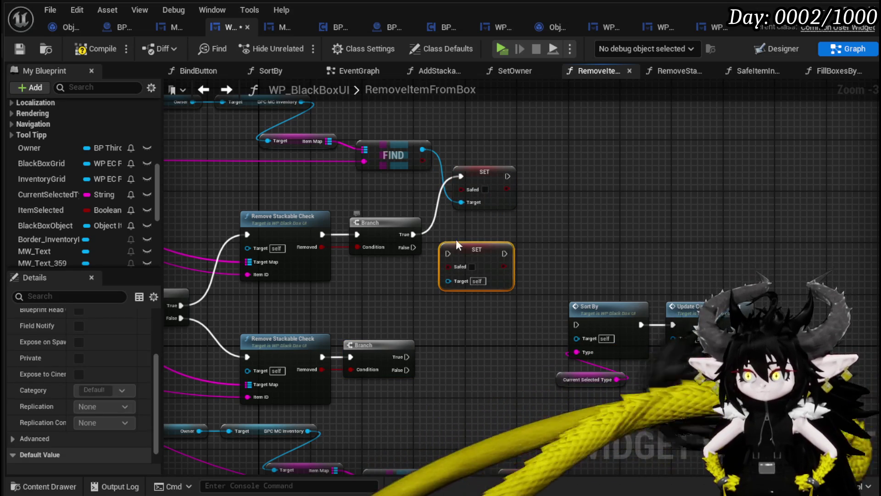
pyautogui.moveTo(442, 237)
pyautogui.mouseDown()
pyautogui.moveTo(453, 232)
pyautogui.moveTo(478, 458)
pyautogui.moveTo(471, 263)
pyautogui.mouseUp()
pyautogui.moveTo(435, 414); pyautogui.dragTo(449, 267)
pyautogui.moveTo(413, 305); pyautogui.dragTo(466, 314)
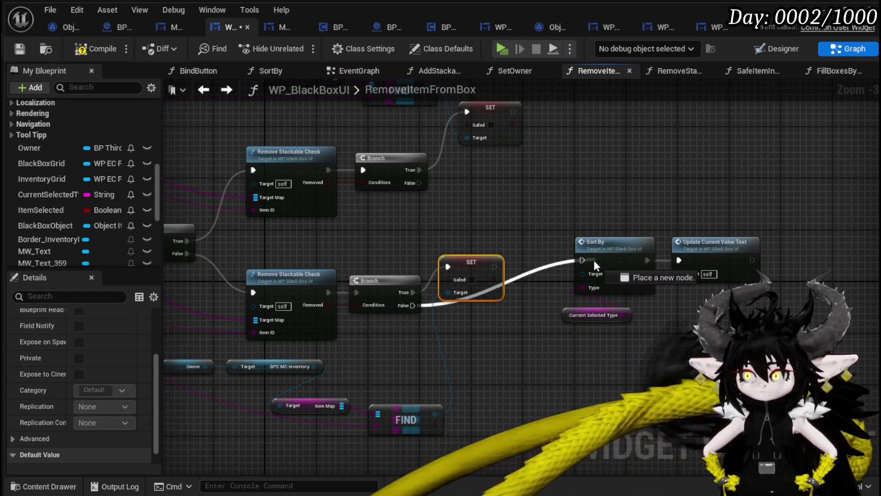
pyautogui.moveTo(494, 266); pyautogui.dragTo(594, 262)
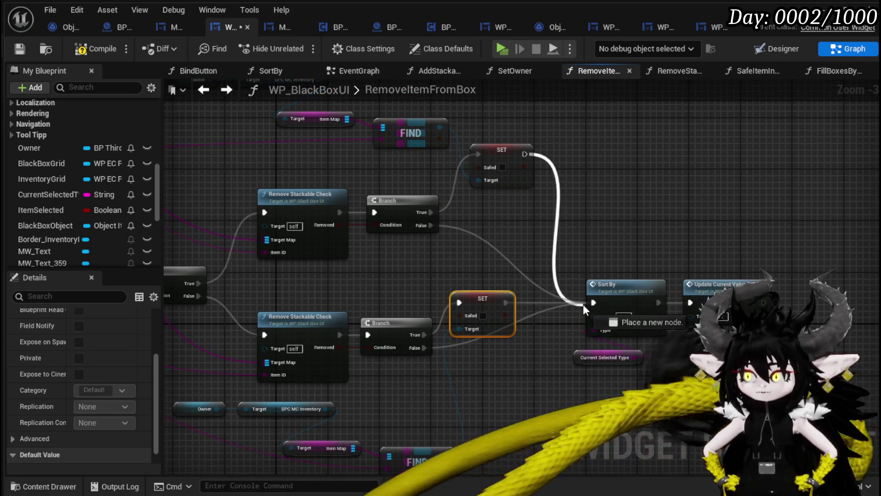
pyautogui.moveTo(590, 290); pyautogui.dragTo(591, 293)
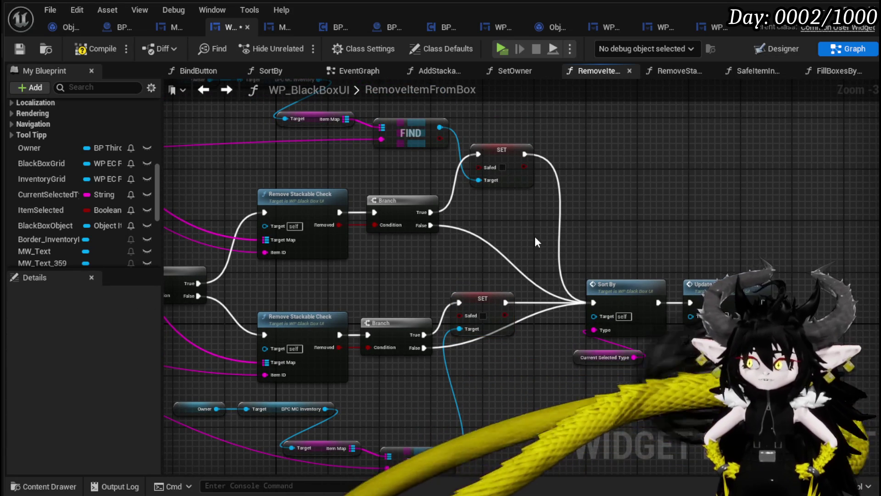
# Step: Compile the widget blueprint and start a play test
pyautogui.moveTo(535, 236); pyautogui.dragTo(632, 206)
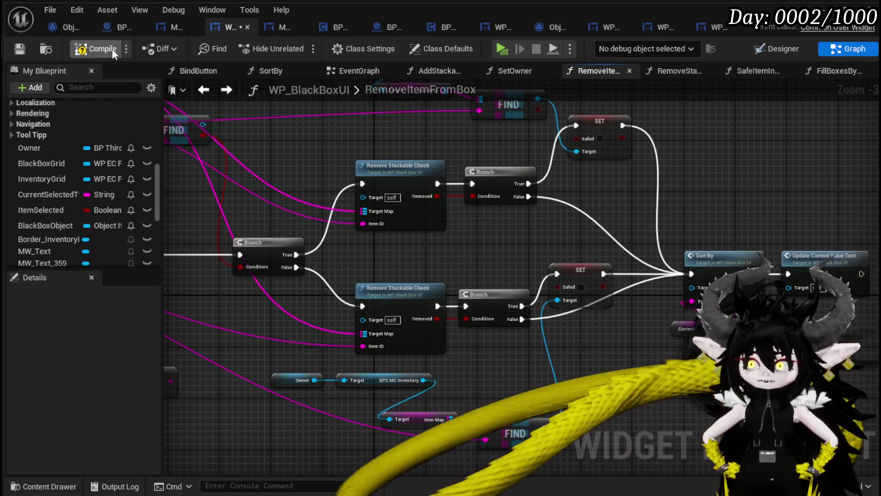
pyautogui.click(92, 49)
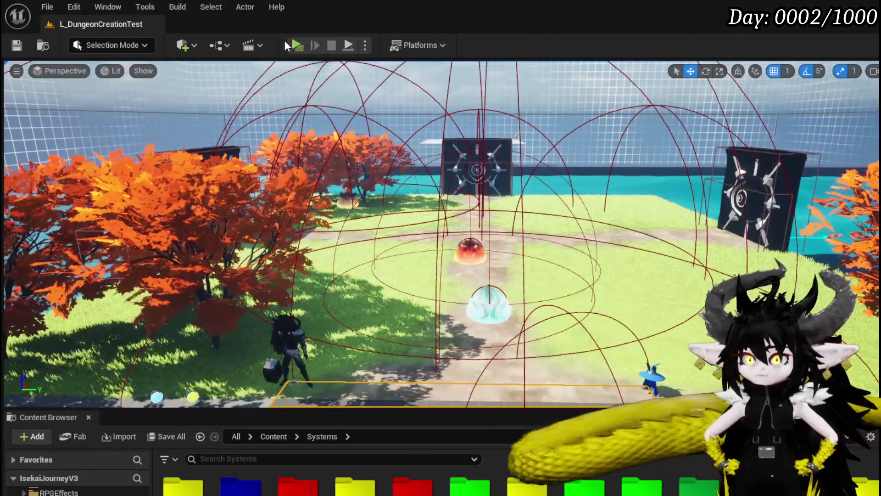
pyautogui.click(285, 40)
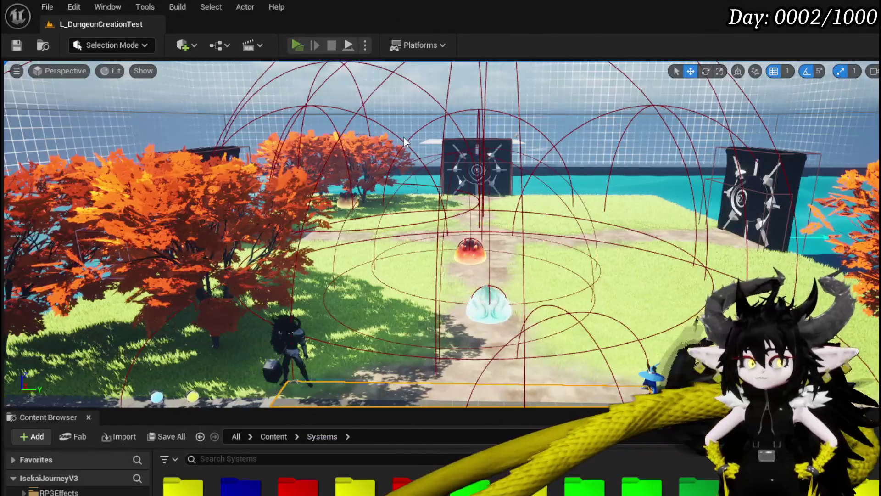
# Step: Open the Exploration page's Black Box and move a glove in and back out
pyautogui.press('Tab')
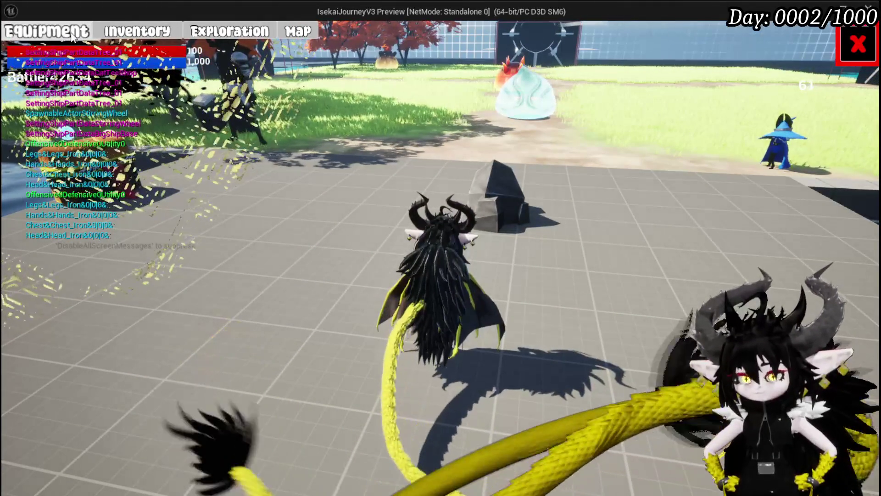
pyautogui.click(229, 32)
pyautogui.click(82, 70)
pyautogui.moveTo(367, 216); pyautogui.dragTo(477, 220)
pyautogui.click(469, 211)
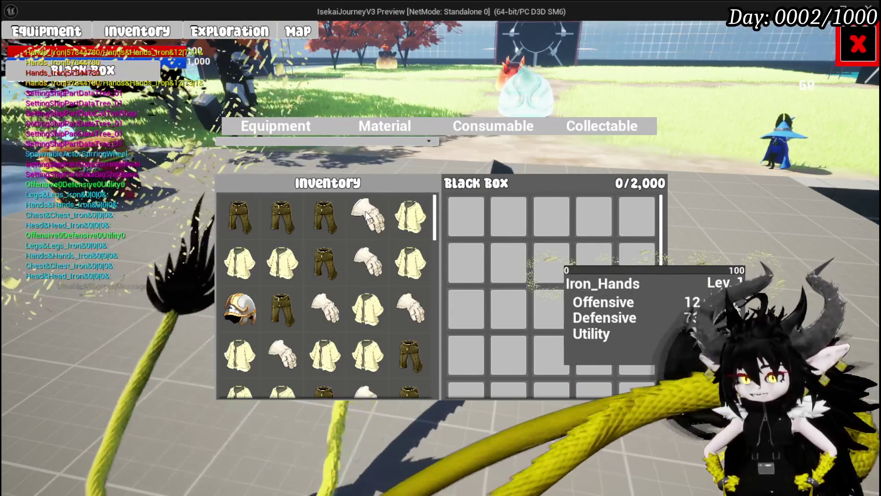
# Step: Store an iron chest piece and a glove in the Black Box, then take both out
pyautogui.moveTo(409, 215); pyautogui.dragTo(466, 216)
pyautogui.moveTo(374, 220); pyautogui.dragTo(508, 216)
pyautogui.click(466, 216)
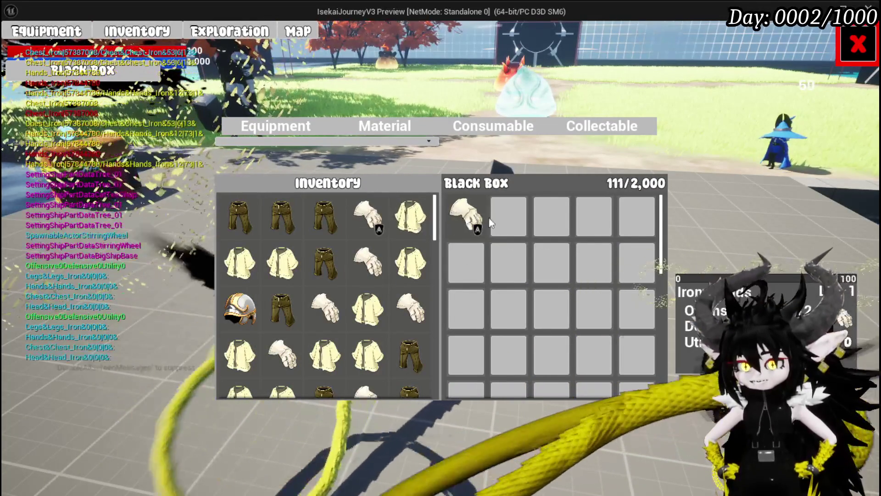
pyautogui.click(468, 225)
# Step: Switch between the Equipment and Inventory pages, storing a glove, and return to the Black Box page
pyautogui.click(46, 31)
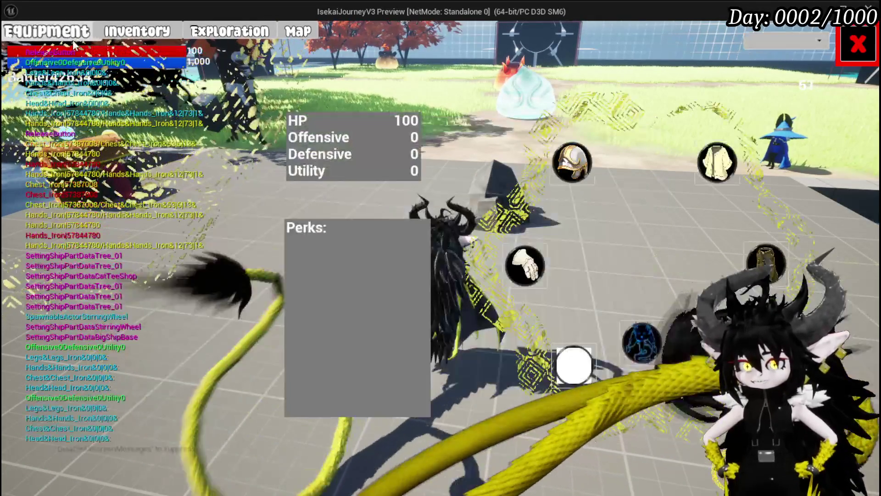
pyautogui.click(130, 32)
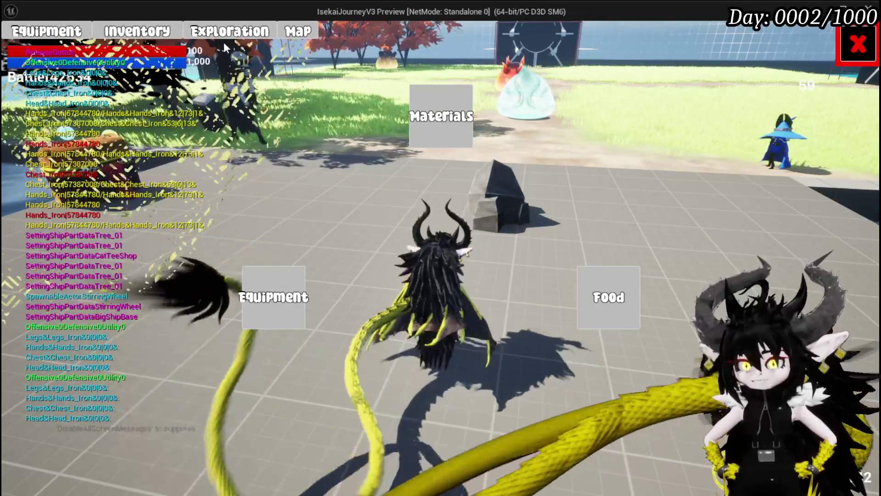
pyautogui.click(227, 33)
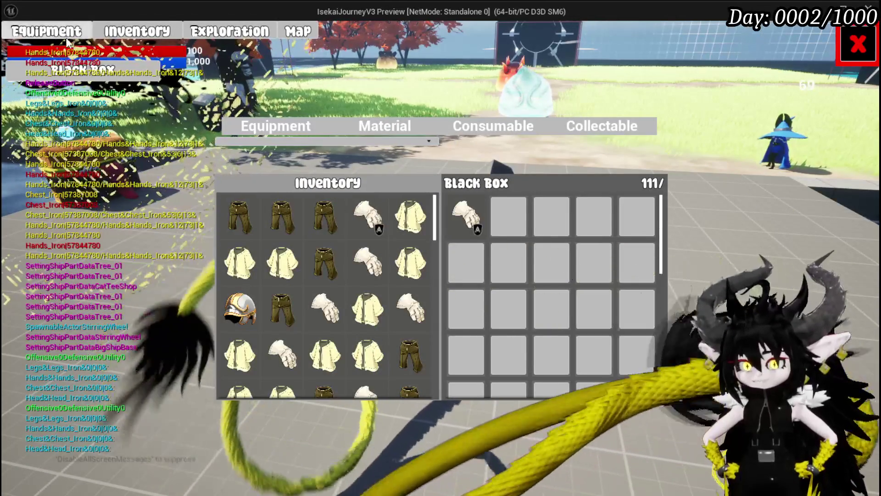
pyautogui.click(245, 125)
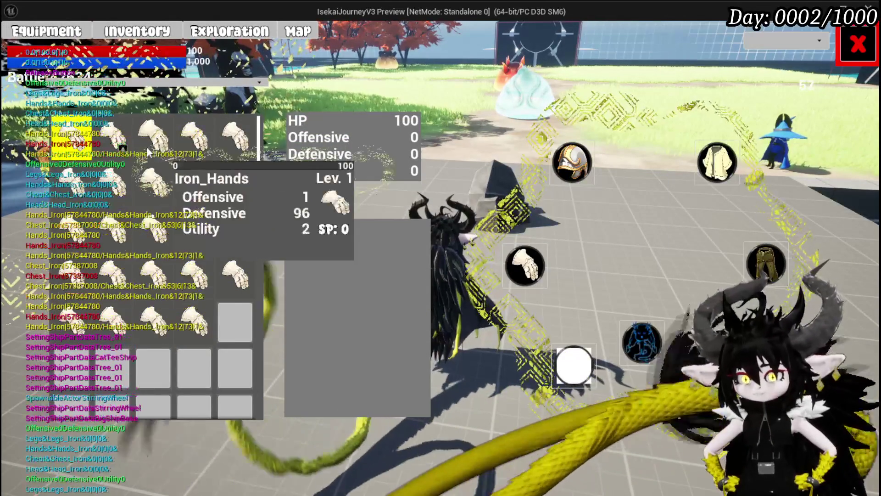
pyautogui.moveTo(115, 139)
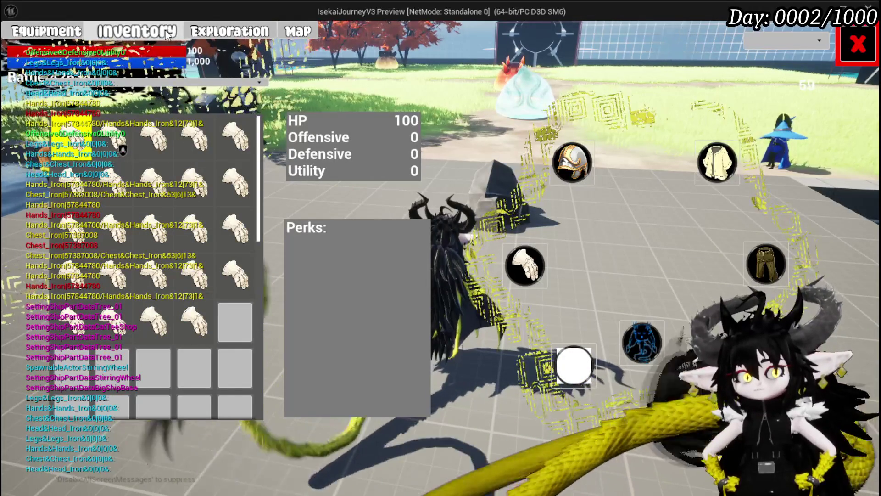
pyautogui.click(45, 26)
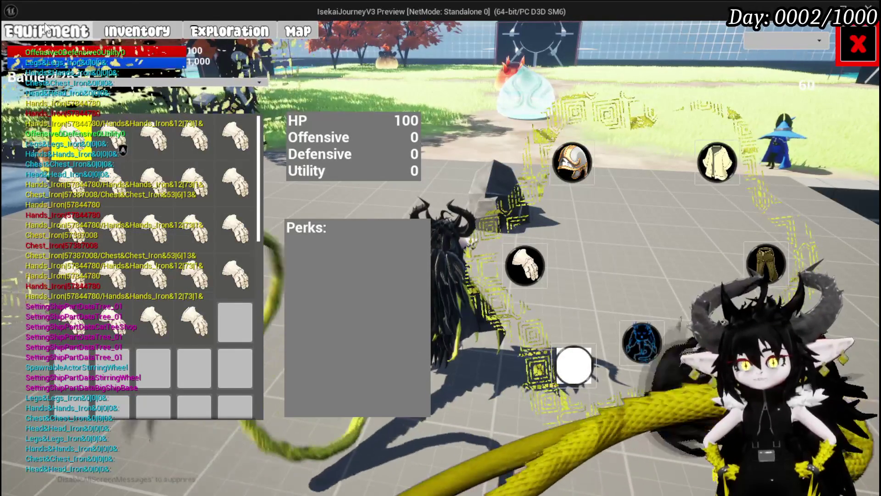
pyautogui.click(214, 33)
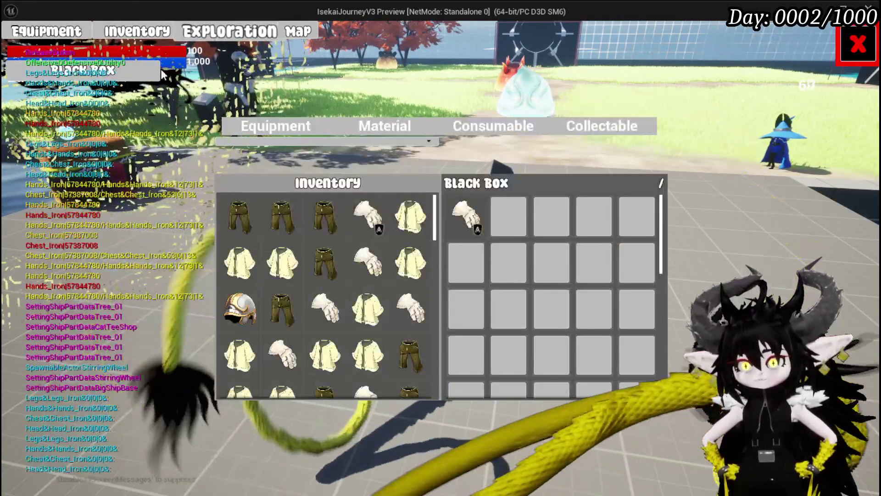
# Step: Take the glove out, store the Iron_Chest, then close the menu and jump
pyautogui.click(465, 216)
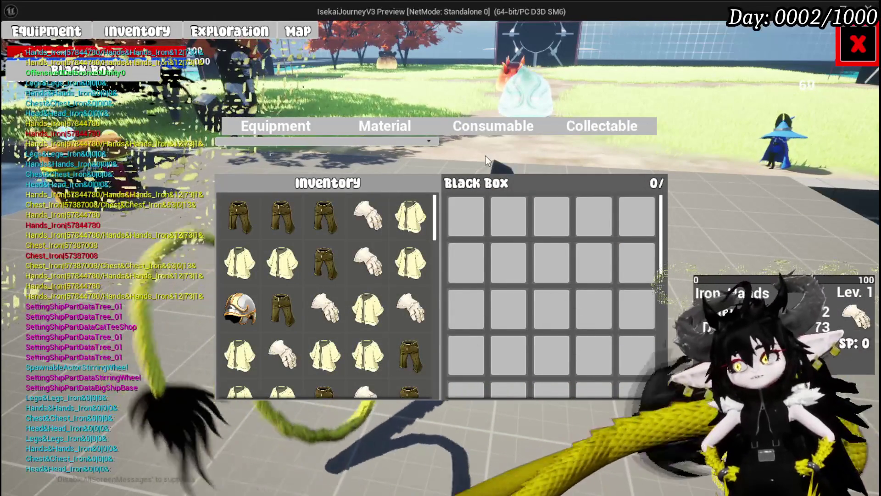
pyautogui.click(411, 224)
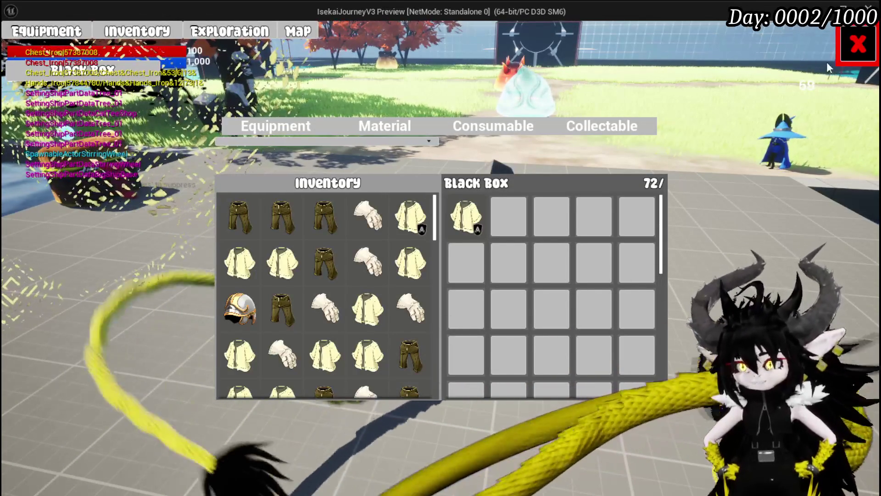
pyautogui.click(857, 44)
pyautogui.press('space')
pyautogui.press('space')
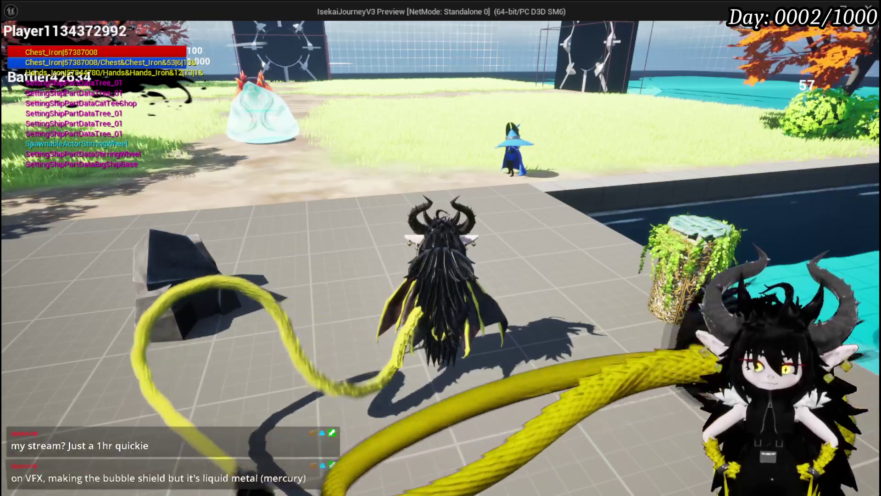
pyautogui.press('a')
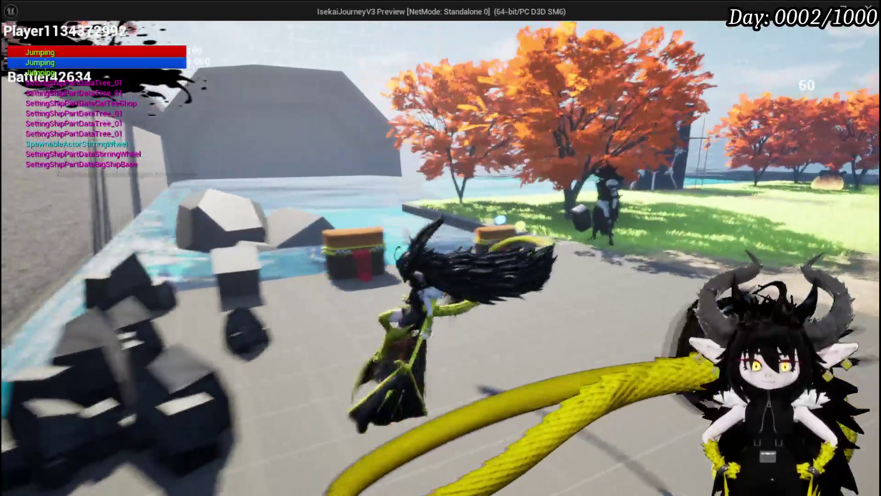
# Step: Jump and attack twice mid-air, then press Esc to stop the preview
pyautogui.press('space')
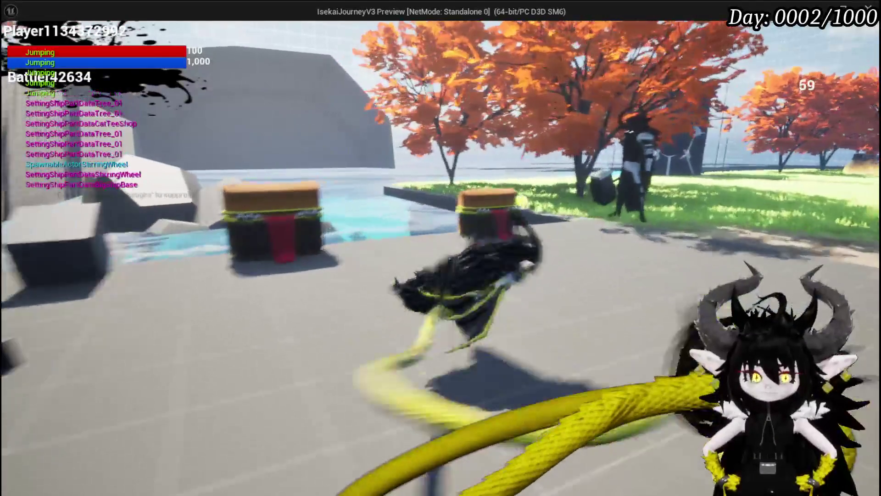
pyautogui.press('space')
pyautogui.press('space')
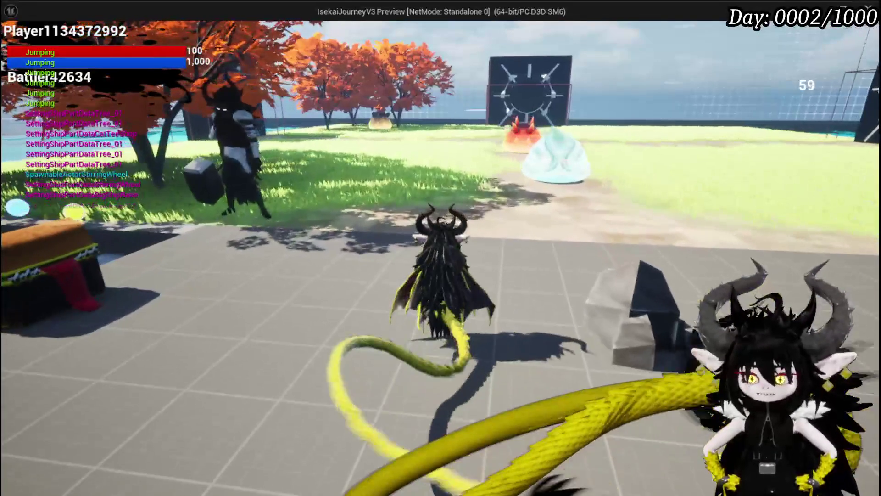
pyautogui.press('Escape')
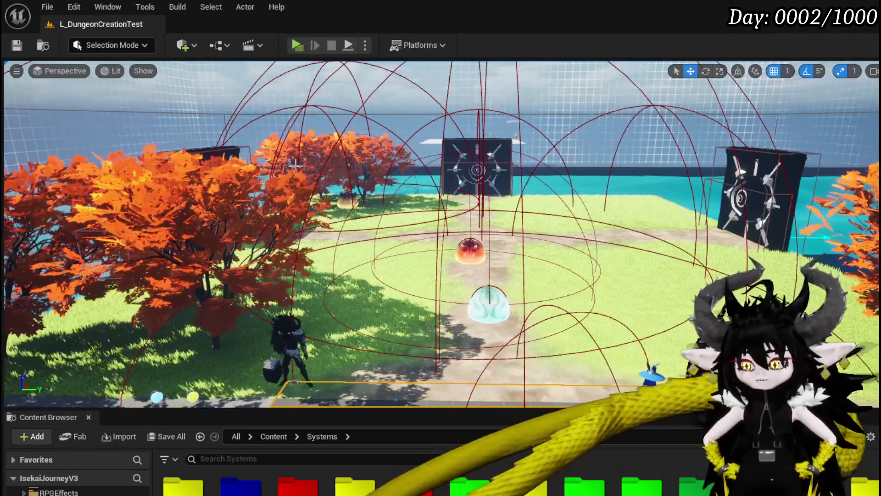
# Step: Save the level, inspect the whole RemoveItemFromBox graph, and launch the game preview
pyautogui.click(20, 42)
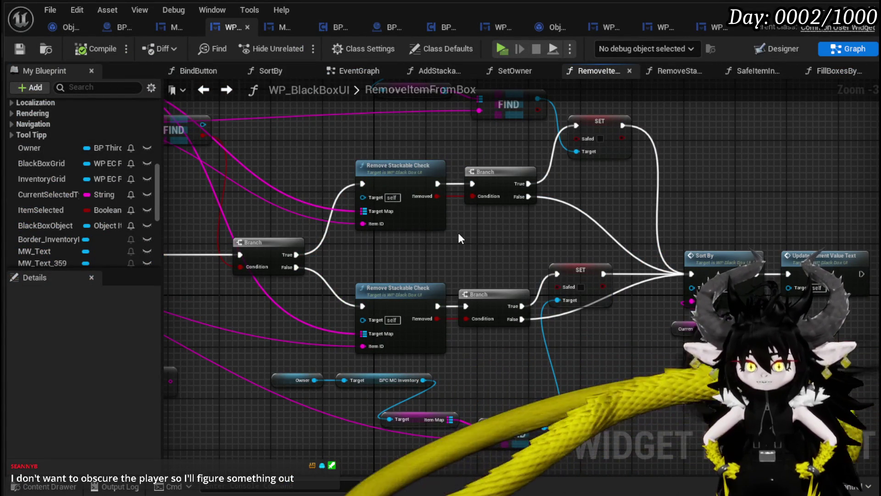
pyautogui.moveTo(457, 232)
pyautogui.mouseDown()
pyautogui.moveTo(282, 262)
pyautogui.moveTo(417, 194)
pyautogui.moveTo(485, 185)
pyautogui.mouseUp()
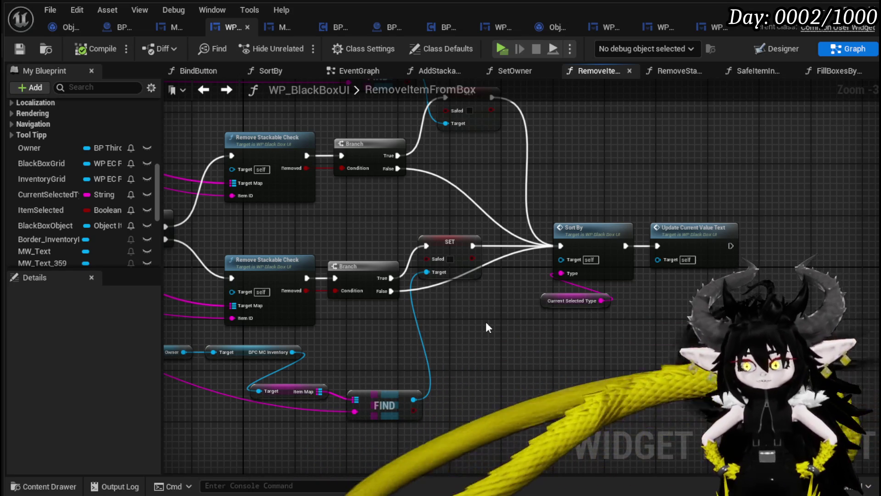
pyautogui.scroll(-2, 440, 234)
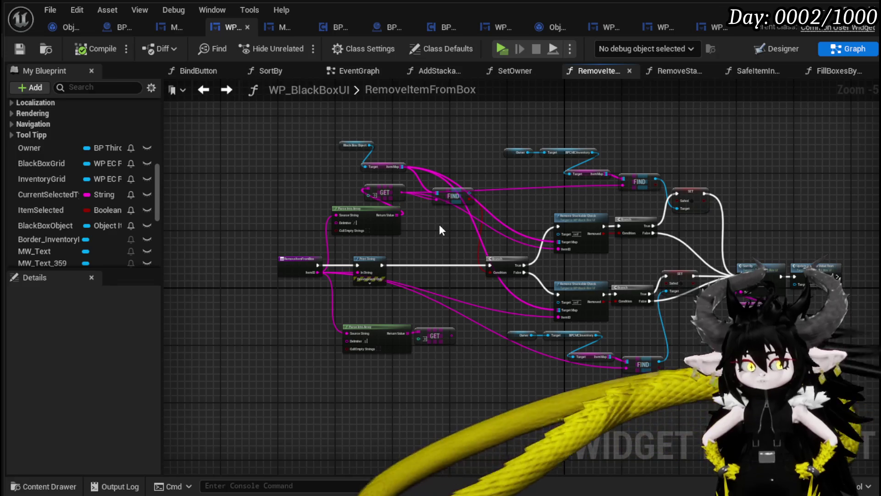
pyautogui.moveTo(631, 148); pyautogui.dragTo(549, 137)
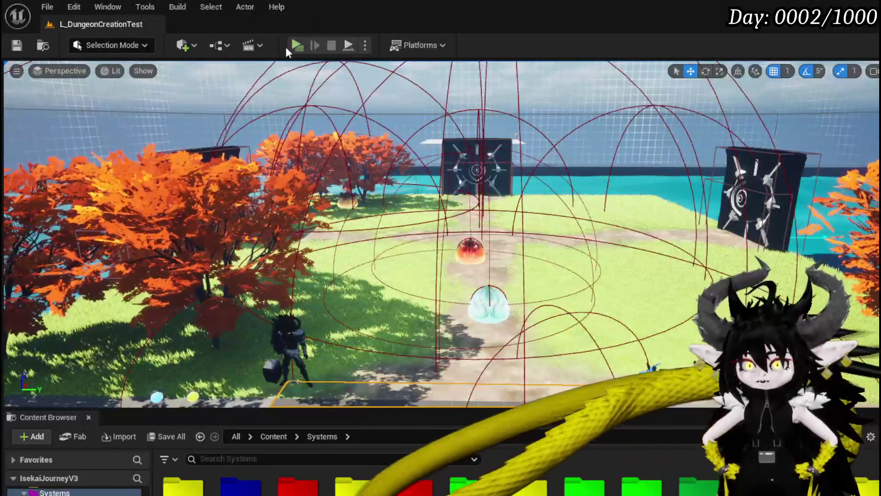
pyautogui.click(295, 43)
# Step: Jump and glide onto the plaza, bring up the Tab menu, and open Black Box storage
pyautogui.press('space')
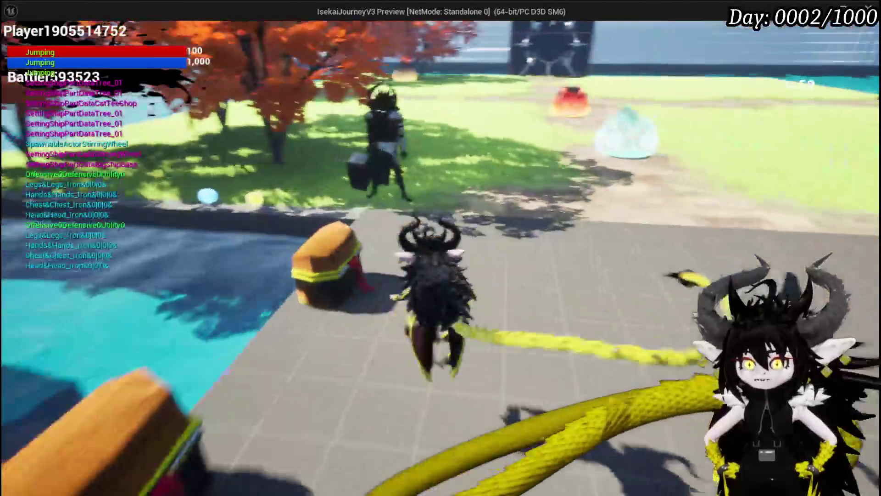
pyautogui.press('space')
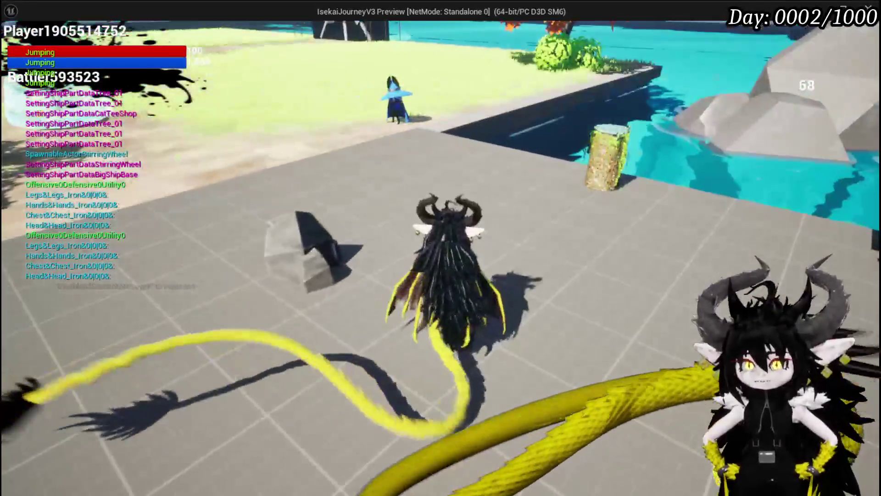
pyautogui.press('Tab')
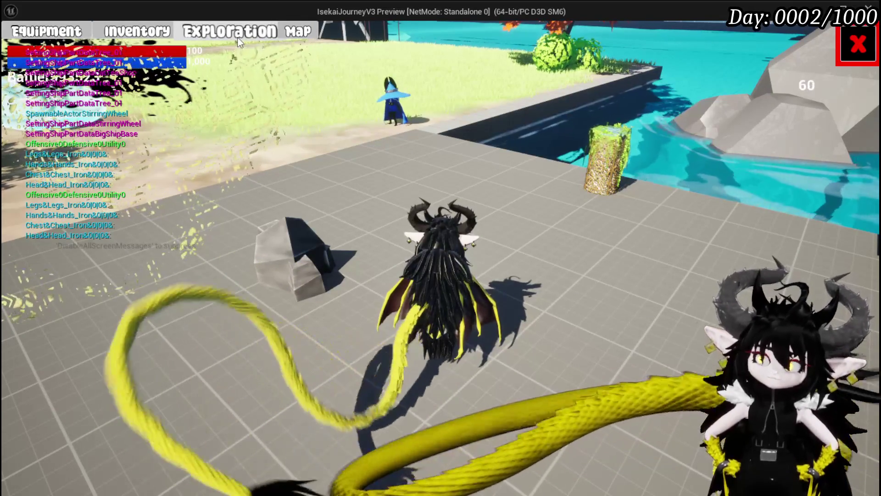
pyautogui.click(293, 257)
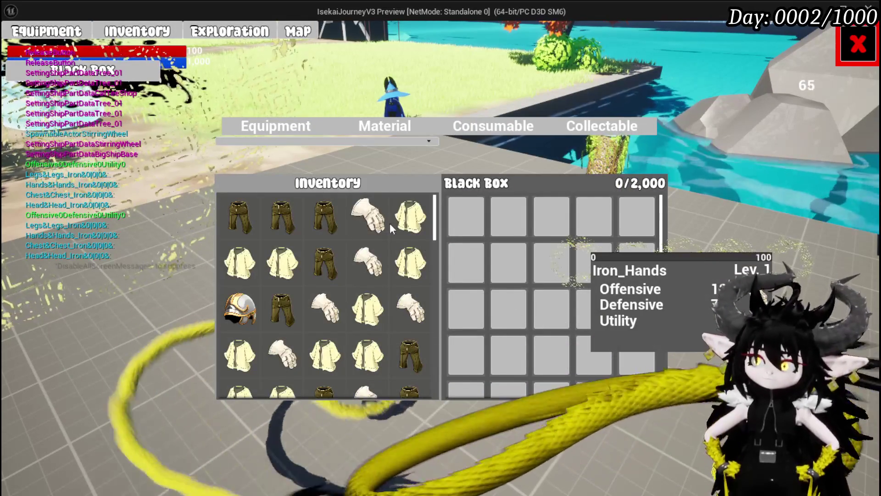
# Step: Show the Material items and store several copper ingots in the Black Box
pyautogui.scroll(-5, 367, 221)
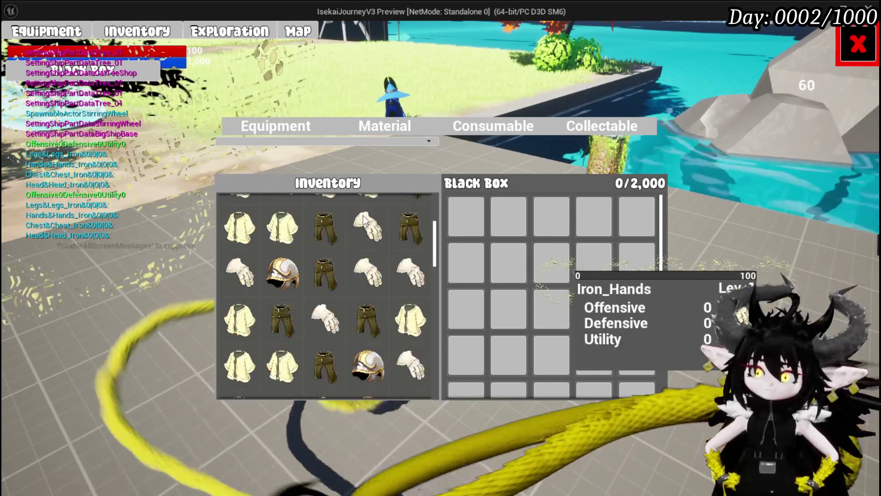
pyautogui.scroll(-3, 373, 209)
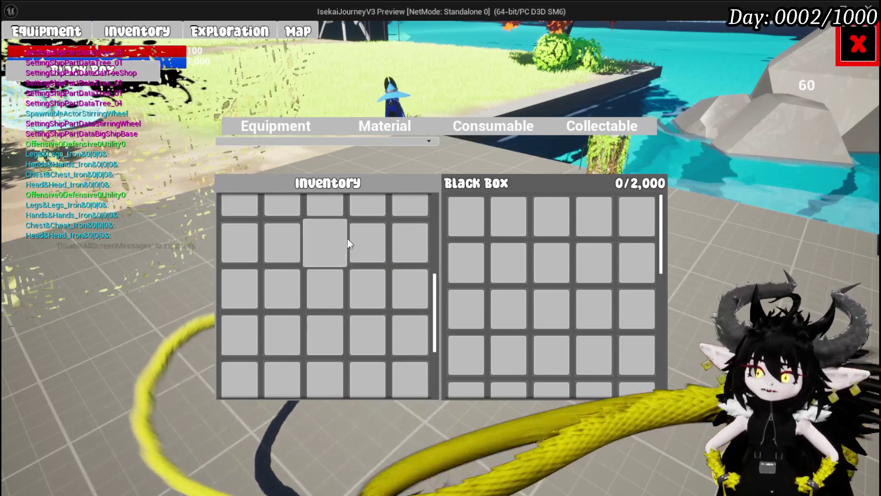
pyautogui.scroll(5, 348, 239)
pyautogui.click(395, 125)
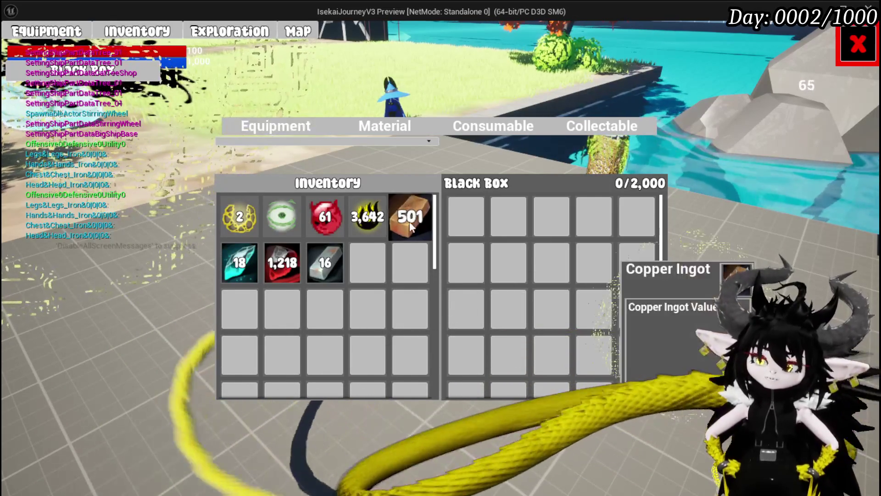
pyautogui.click(409, 218)
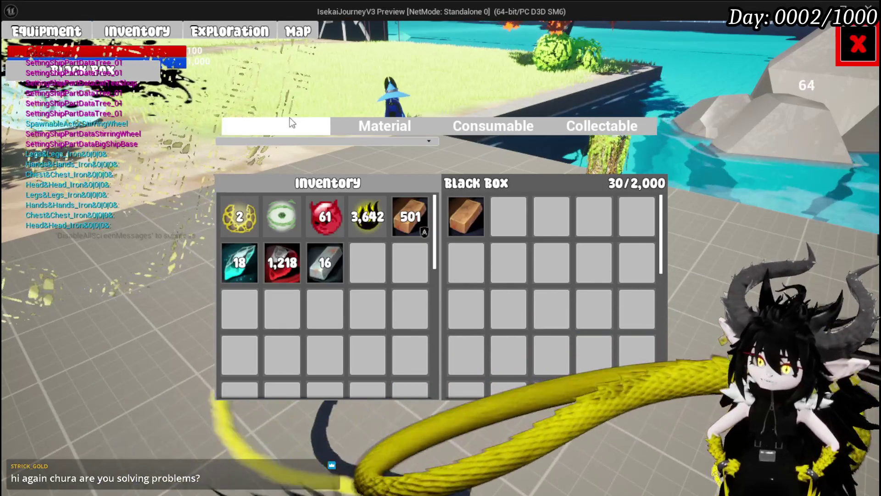
pyautogui.click(410, 216)
pyautogui.click(410, 215)
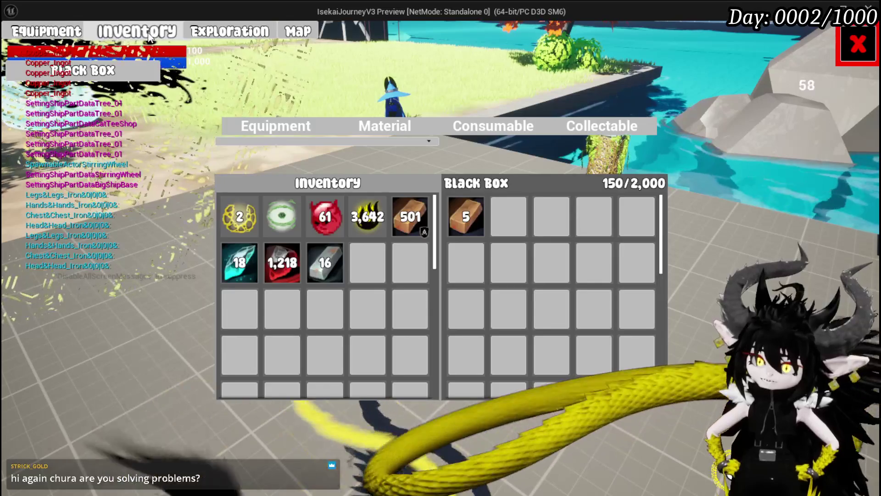
# Step: Reopen the Black Box panel, take one copper ingot out, put it back, and stop the preview
pyautogui.click(227, 33)
pyautogui.click(227, 32)
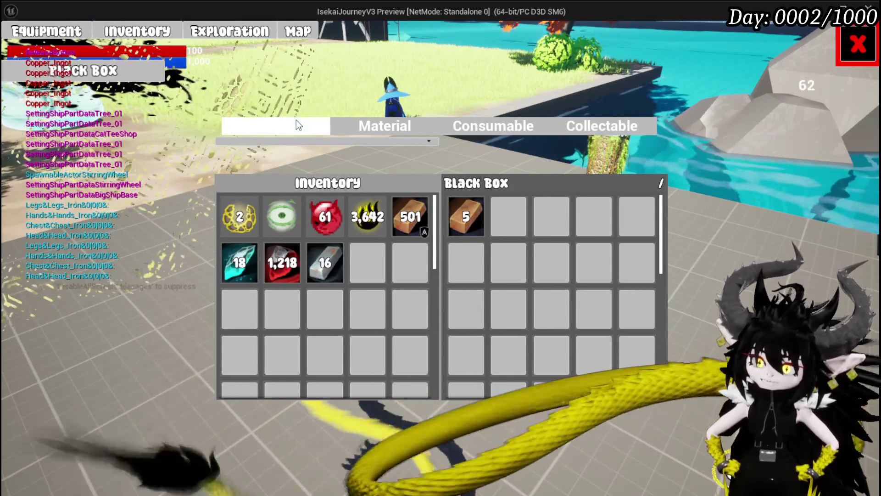
pyautogui.click(296, 120)
pyautogui.click(351, 128)
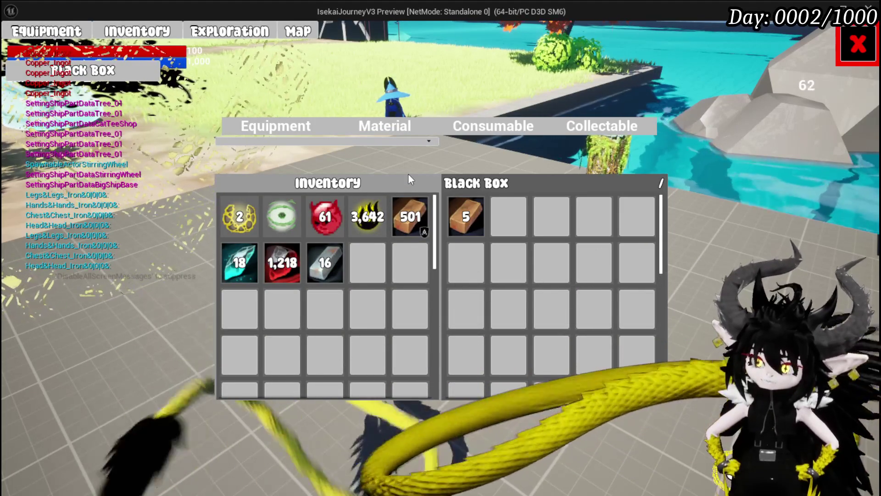
pyautogui.click(466, 213)
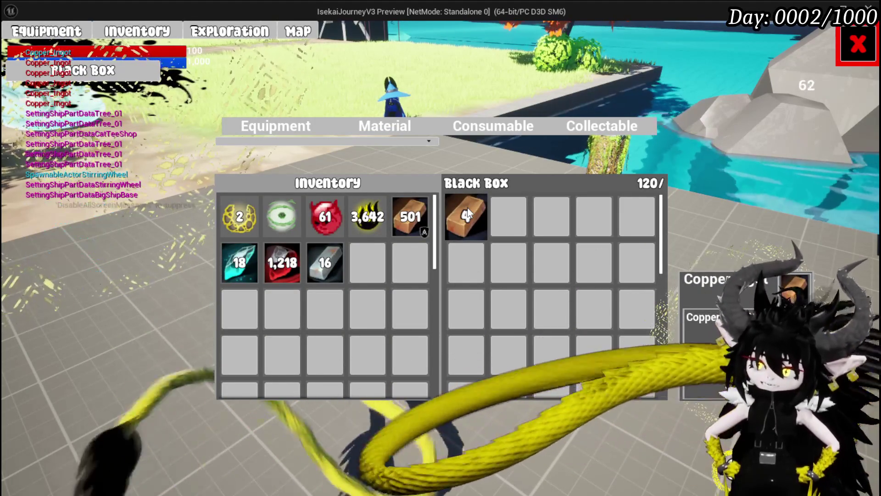
pyautogui.click(409, 215)
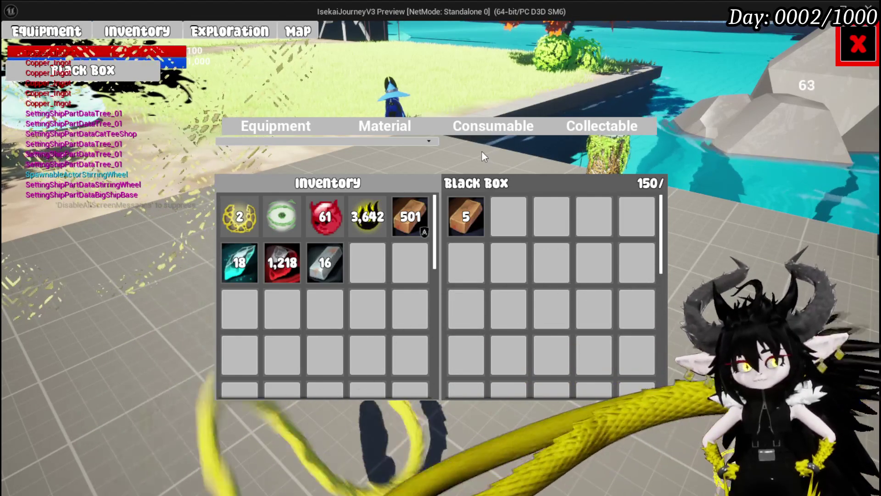
pyautogui.press('Escape')
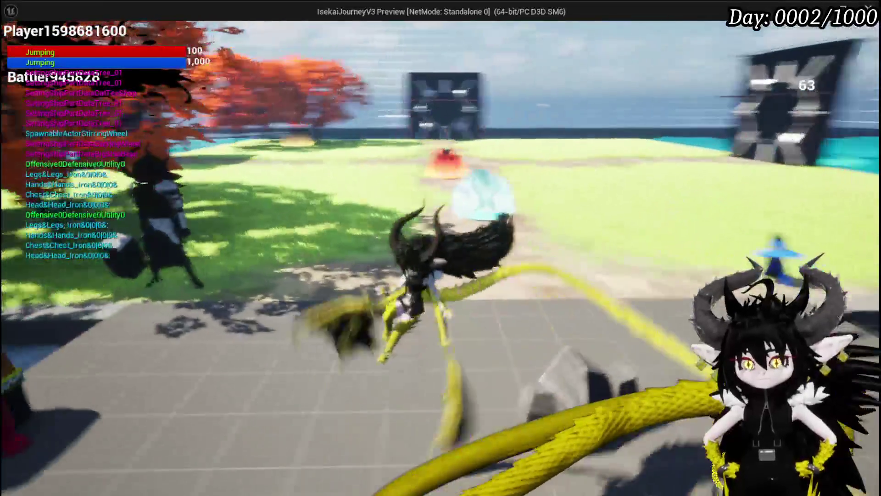
# Step: Stop the preview, save the level, and open WP_BlackBoxUI's SetOwner function graph
pyautogui.press('Escape')
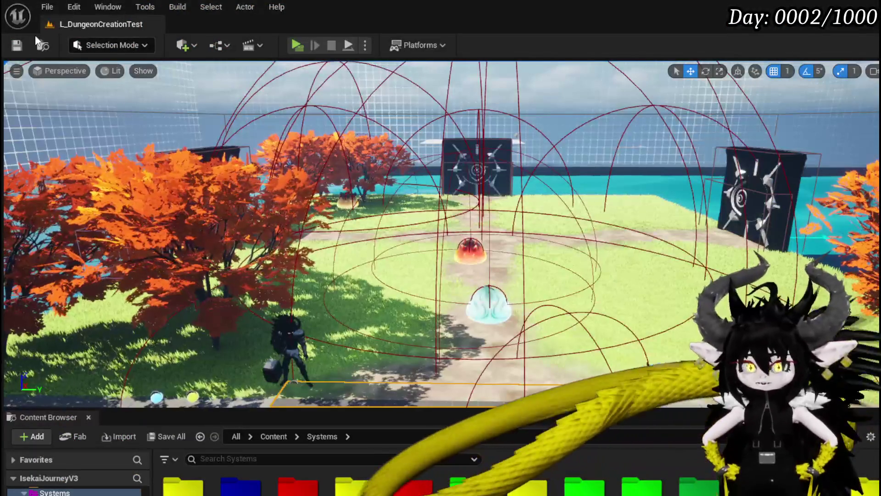
pyautogui.hotkey('ctrl', 's')
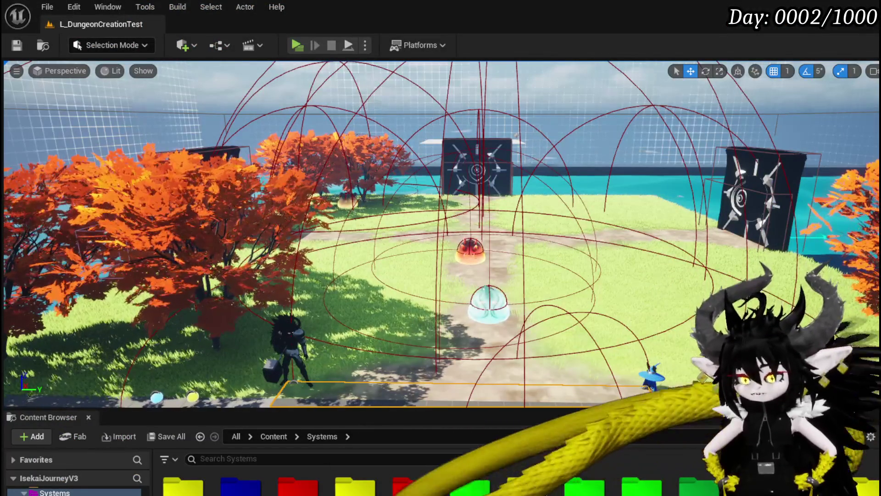
pyautogui.hotkey('alt', 'Tab')
pyautogui.scroll(10, 101, 168)
pyautogui.doubleClick(61, 113)
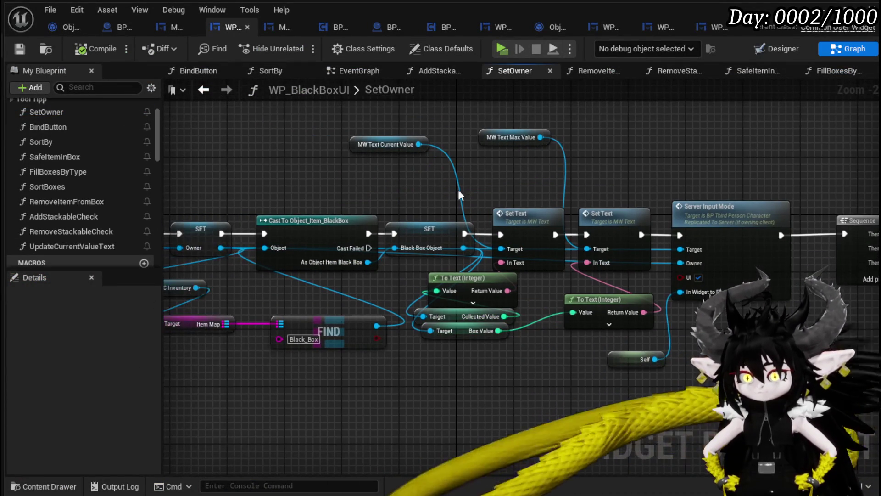
# Step: Move the MW Text Current Value and Max Value getters and both Set Text nodes higher
pyautogui.moveTo(455, 185)
pyautogui.mouseDown()
pyautogui.moveTo(481, 176)
pyautogui.moveTo(435, 217)
pyautogui.mouseUp()
pyautogui.moveTo(345, 187)
pyautogui.mouseDown()
pyautogui.moveTo(376, 153)
pyautogui.moveTo(473, 145)
pyautogui.mouseUp()
pyautogui.moveTo(469, 177)
pyautogui.mouseDown()
pyautogui.moveTo(585, 129)
pyautogui.moveTo(555, 141)
pyautogui.mouseUp()
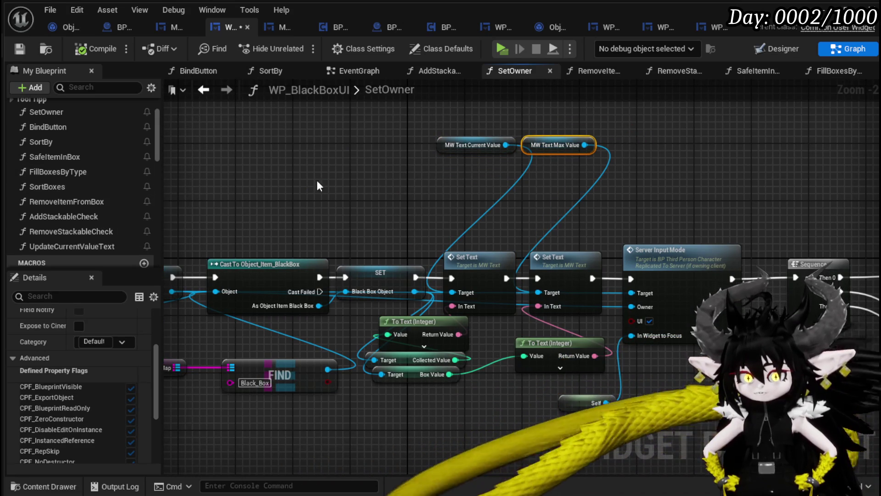
pyautogui.moveTo(433, 246); pyautogui.dragTo(610, 314)
pyautogui.moveTo(481, 292); pyautogui.dragTo(481, 228)
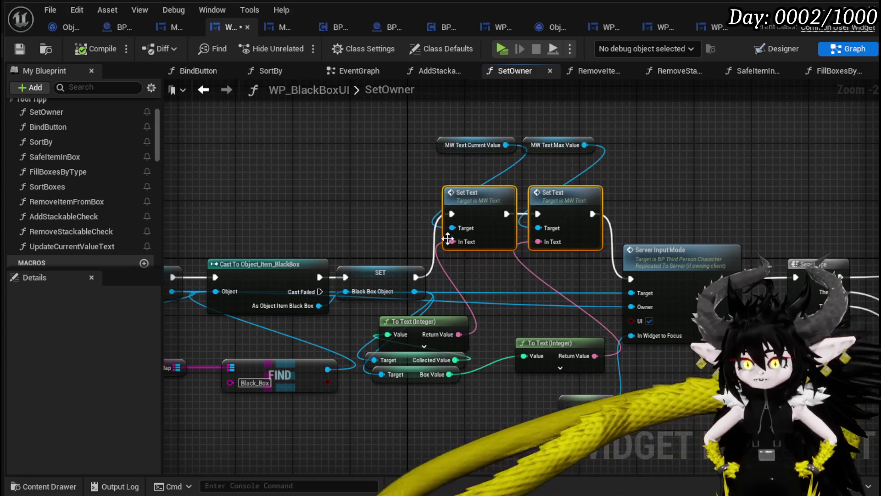
# Step: Shift the SetOwner node chain to the left and save the blueprint
pyautogui.moveTo(360, 235)
pyautogui.mouseDown()
pyautogui.moveTo(515, 201)
pyautogui.moveTo(321, 231)
pyautogui.moveTo(575, 420)
pyautogui.moveTo(634, 415)
pyautogui.mouseUp()
pyautogui.moveTo(662, 310)
pyautogui.mouseDown()
pyautogui.moveTo(634, 303)
pyautogui.moveTo(519, 310)
pyautogui.mouseUp()
pyautogui.click(348, 216)
pyautogui.scroll(1, 98, 201)
pyautogui.scroll(1, 99, 201)
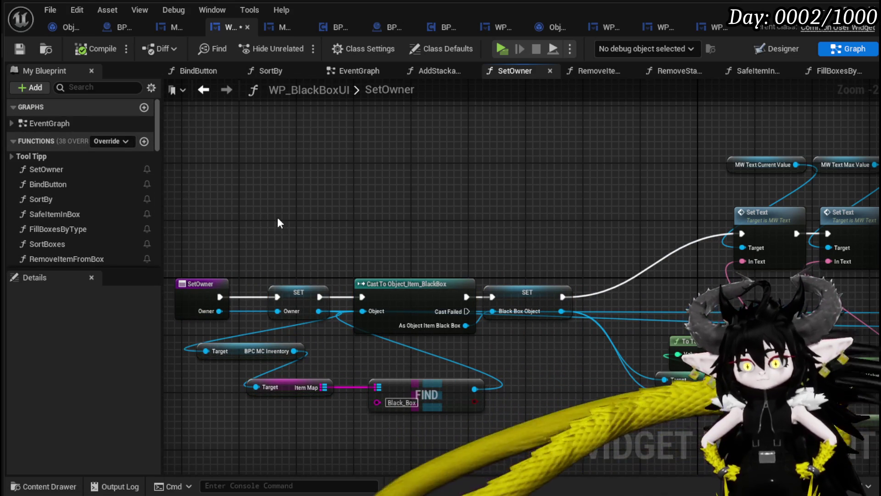
pyautogui.scroll(-4, 137, 190)
pyautogui.scroll(3, 135, 186)
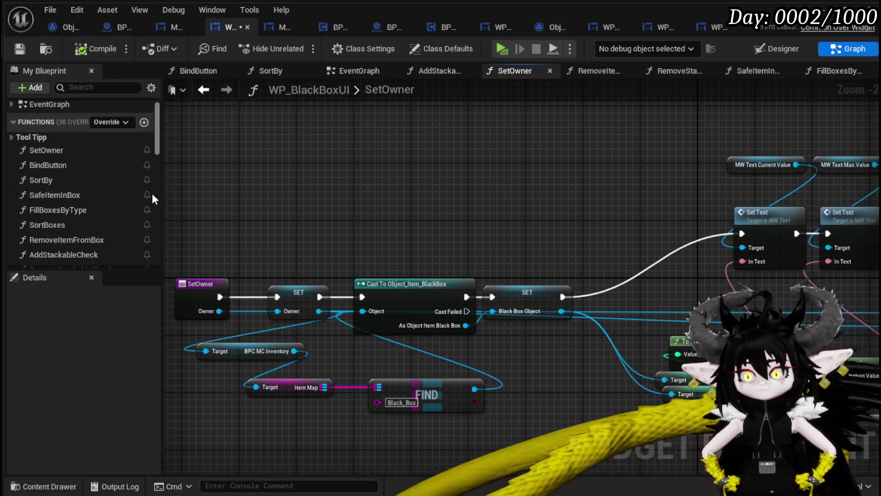
pyautogui.scroll(-2, 138, 198)
pyautogui.hotkey('ctrl', 's')
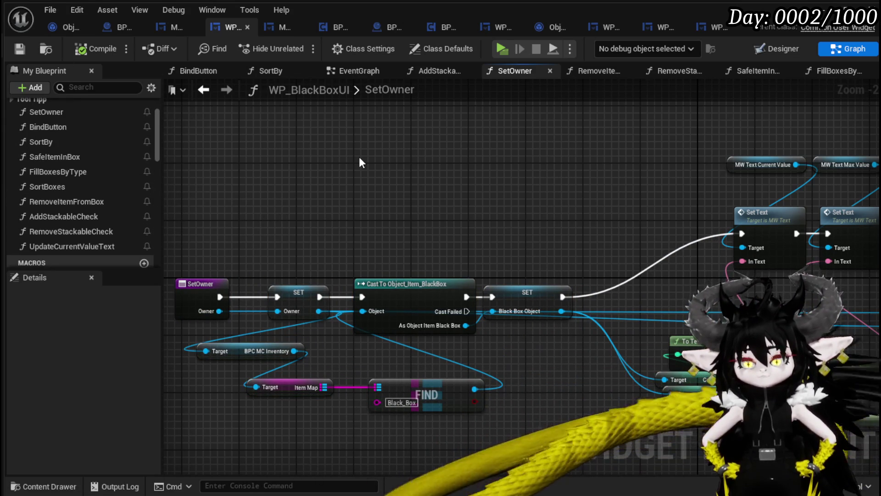
# Step: Select the MW Text, Set Text and SetOwner entry nodes, then save WP_BlackBoxUI again
pyautogui.moveTo(361, 162)
pyautogui.mouseDown()
pyautogui.moveTo(382, 170)
pyautogui.moveTo(187, 167)
pyautogui.mouseUp()
pyautogui.moveTo(414, 134)
pyautogui.mouseDown()
pyautogui.moveTo(606, 215)
pyautogui.moveTo(537, 217)
pyautogui.moveTo(623, 183)
pyautogui.mouseUp()
pyautogui.moveTo(307, 186)
pyautogui.mouseDown()
pyautogui.moveTo(324, 254)
pyautogui.moveTo(312, 182)
pyautogui.mouseUp()
pyautogui.scroll(-4, 312, 182)
pyautogui.scroll(1, 361, 172)
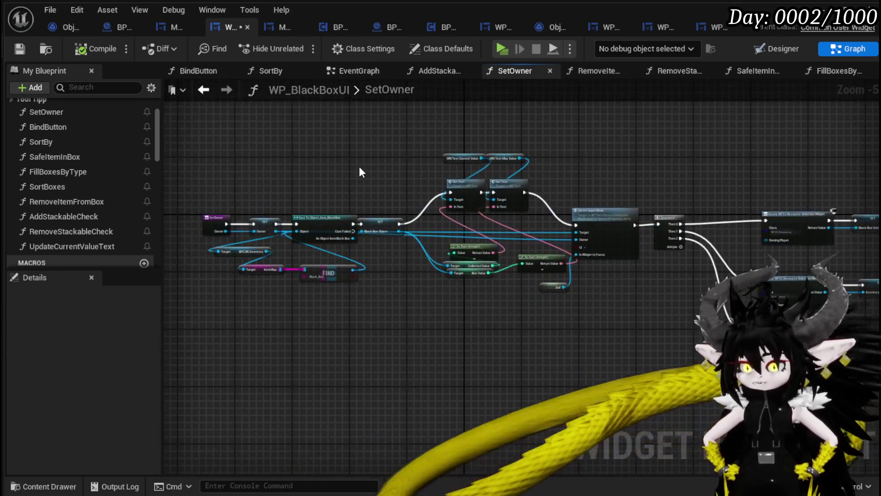
pyautogui.scroll(3, 361, 172)
pyautogui.click(19, 48)
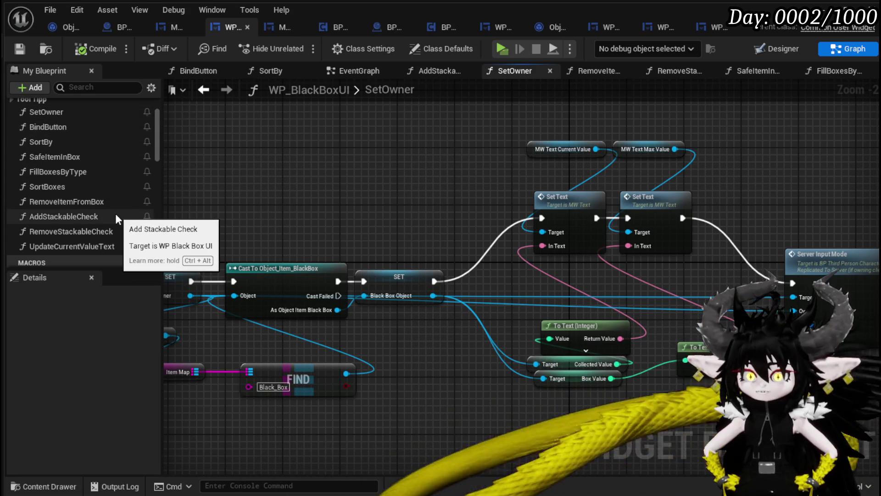
# Step: Switch WP_BlackBoxUI to its Designer widget layout
pyautogui.scroll(-5, 117, 218)
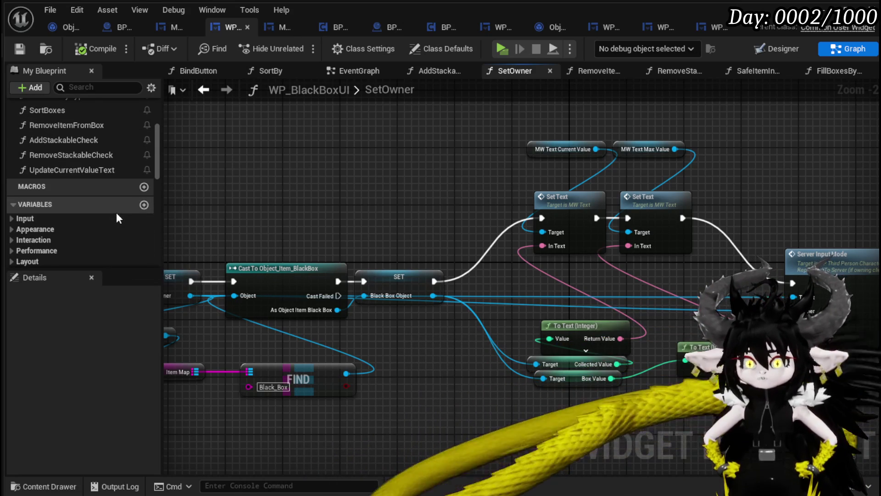
pyautogui.scroll(-3, 119, 216)
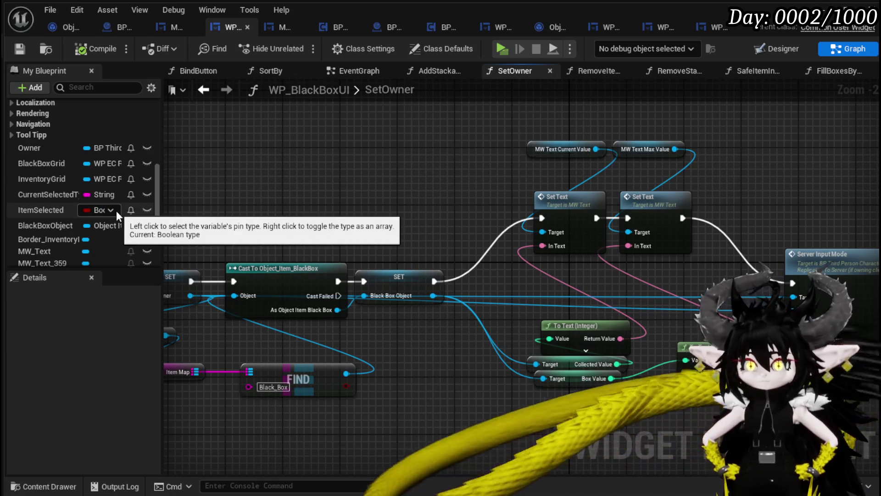
pyautogui.scroll(-2, 119, 215)
pyautogui.scroll(-1, 118, 216)
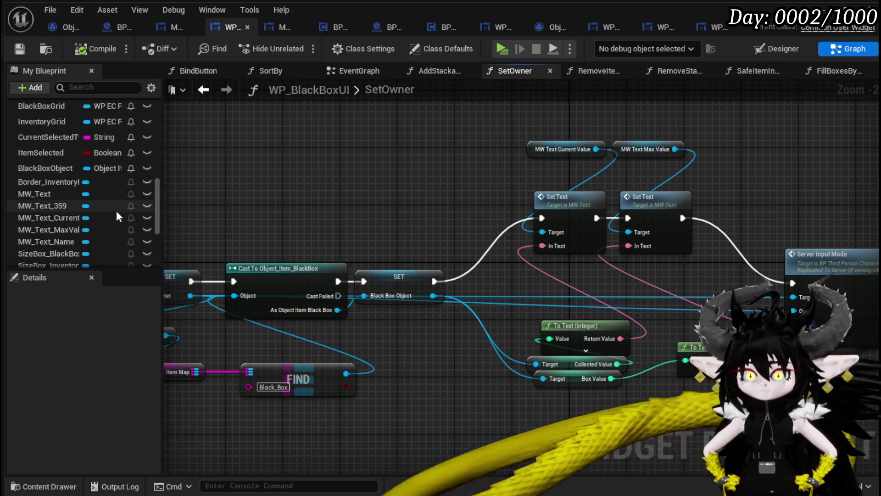
pyautogui.click(773, 50)
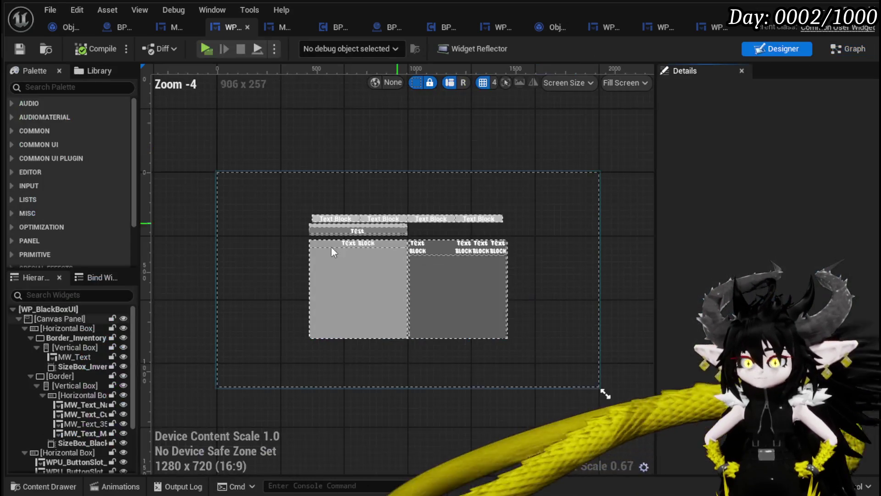
# Step: Select the Black Box UI's canvas panel, then go back to the ThirdPerson Blueprints folder
pyautogui.click(89, 323)
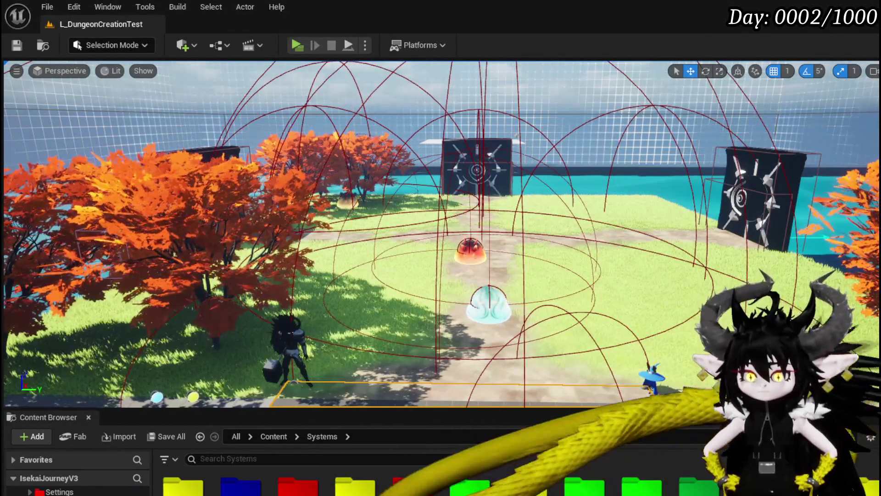
pyautogui.hotkey('alt', 'Left')
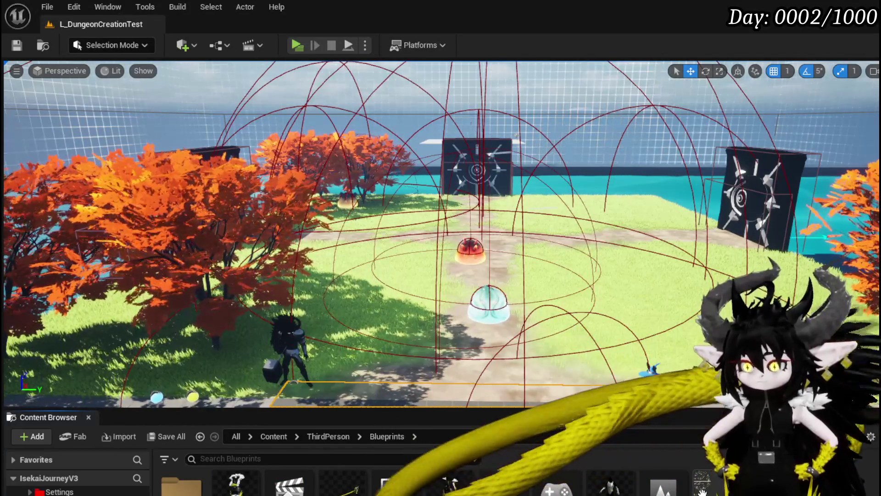
pyautogui.scroll(5, 290, 165)
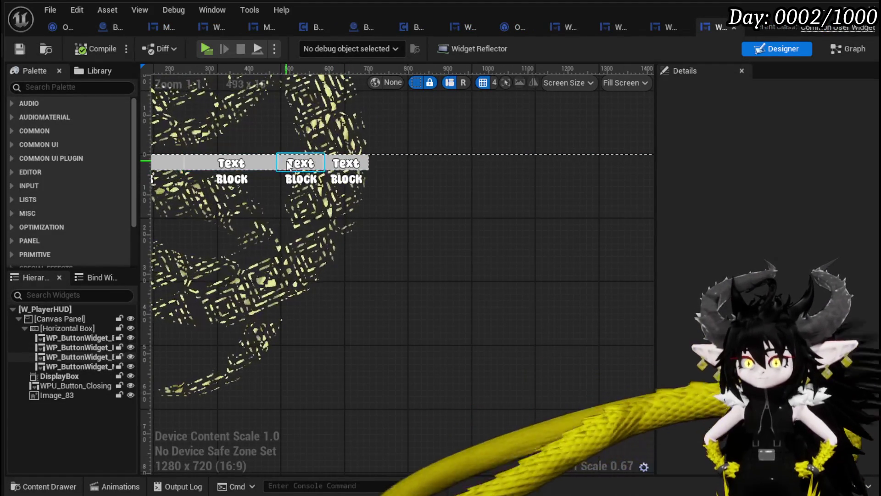
# Step: Jump from WP_ButtonWidget_Exploration's On Pressed event to its graph node, viewing the Branch and Add Child nodes
pyautogui.click(290, 166)
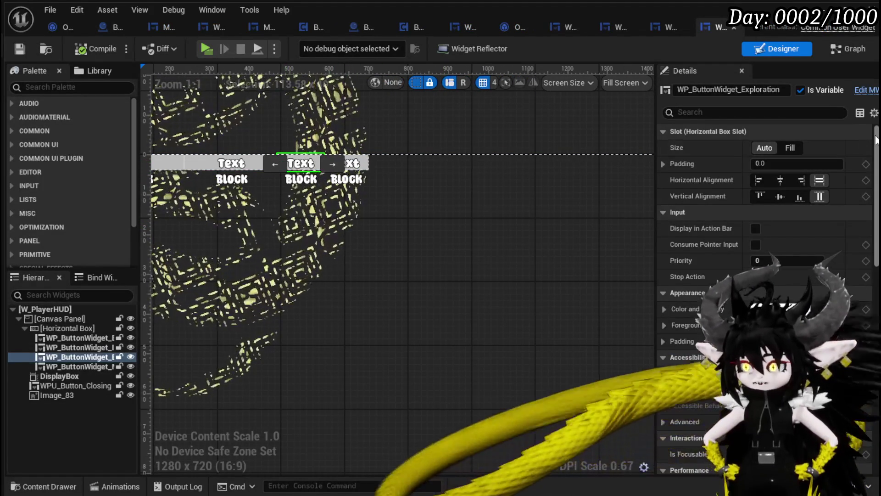
pyautogui.scroll(-10, 878, 149)
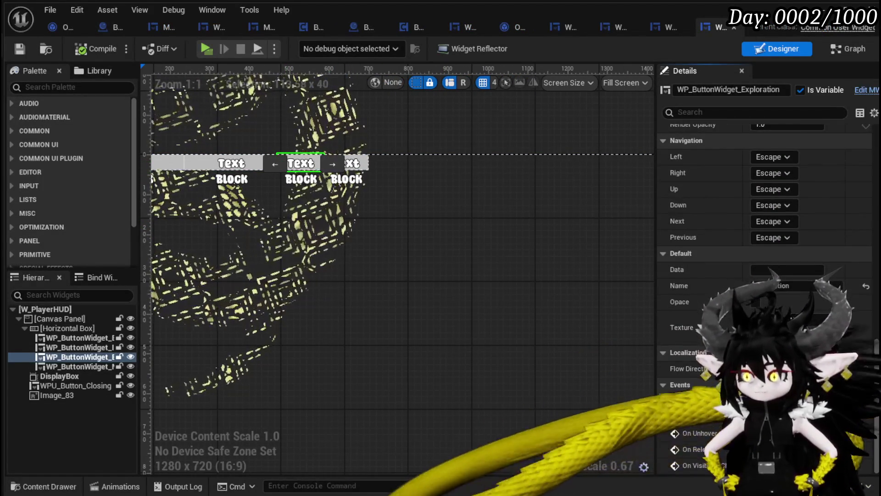
pyautogui.click(853, 452)
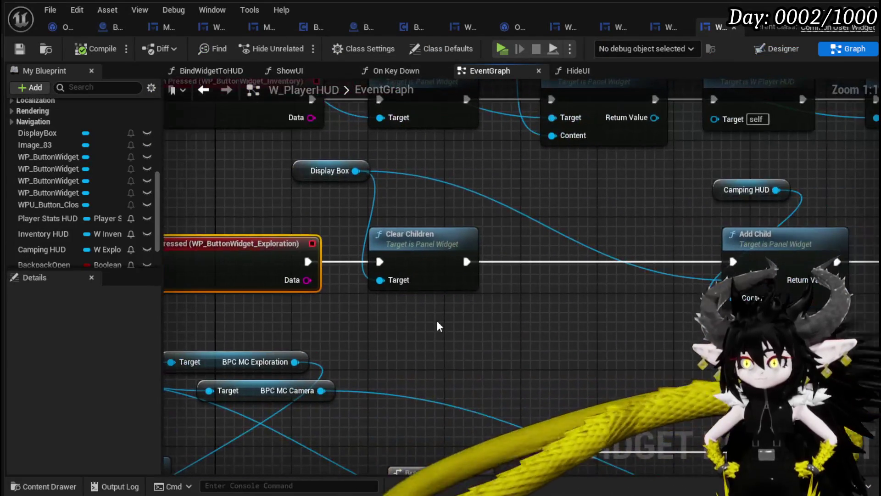
pyautogui.scroll(-2, 602, 309)
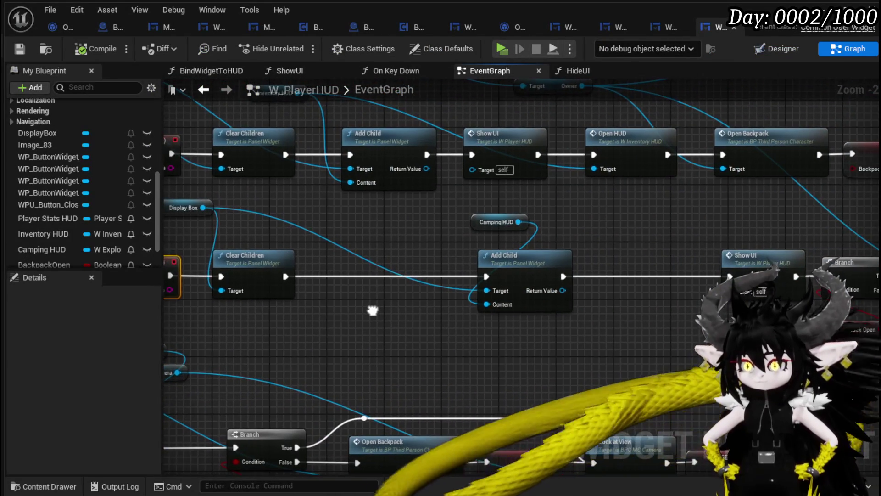
pyautogui.moveTo(363, 310); pyautogui.dragTo(218, 299)
pyautogui.moveTo(435, 315); pyautogui.dragTo(214, 321)
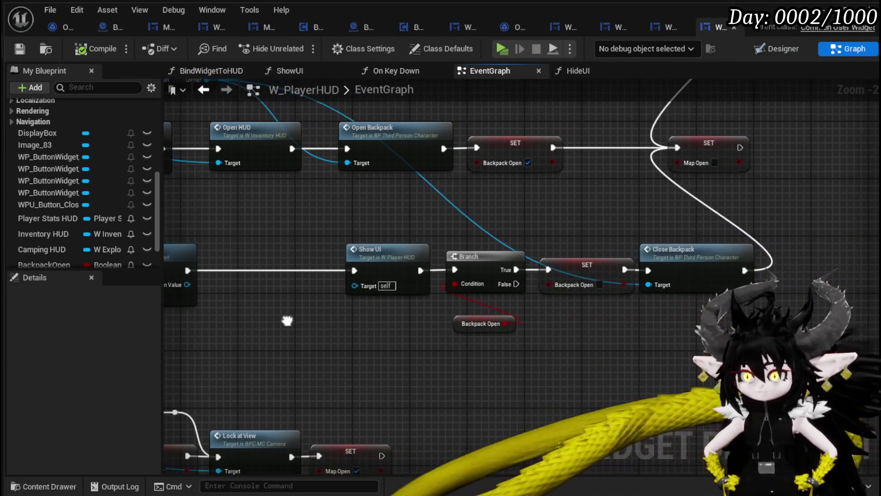
pyautogui.moveTo(288, 320); pyautogui.dragTo(363, 336)
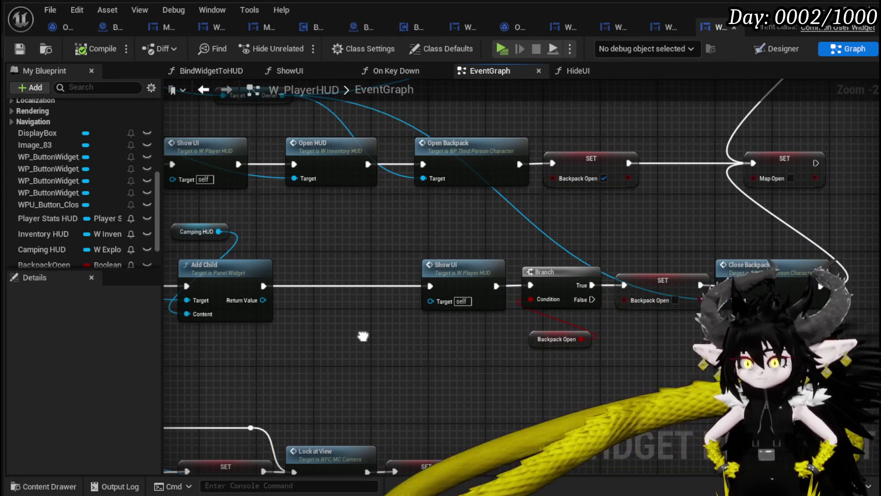
pyautogui.scroll(-2, 362, 335)
pyautogui.scroll(2, 424, 333)
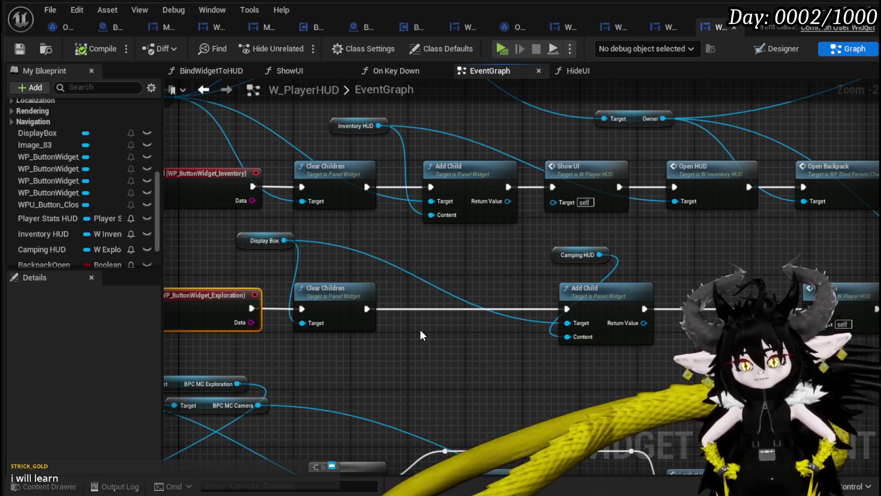
pyautogui.moveTo(464, 277); pyautogui.dragTo(238, 244)
pyautogui.scroll(-2, 316, 318)
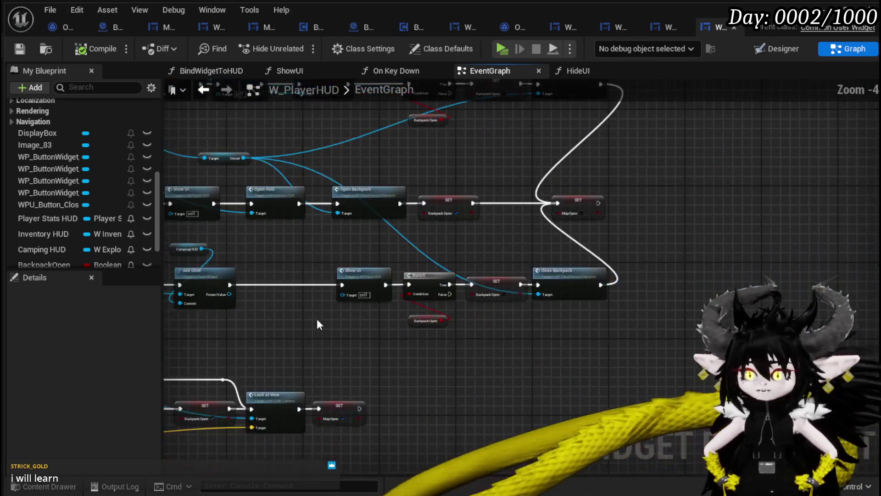
pyautogui.scroll(-2, 503, 255)
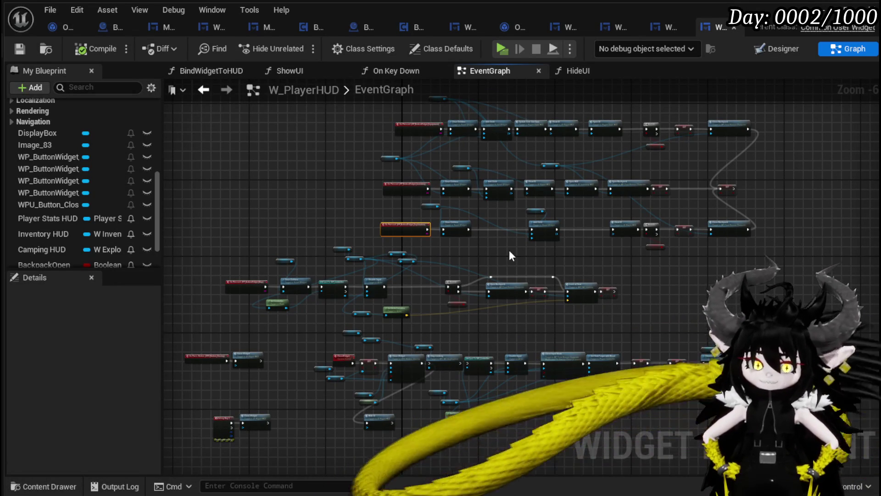
pyautogui.scroll(5, 507, 259)
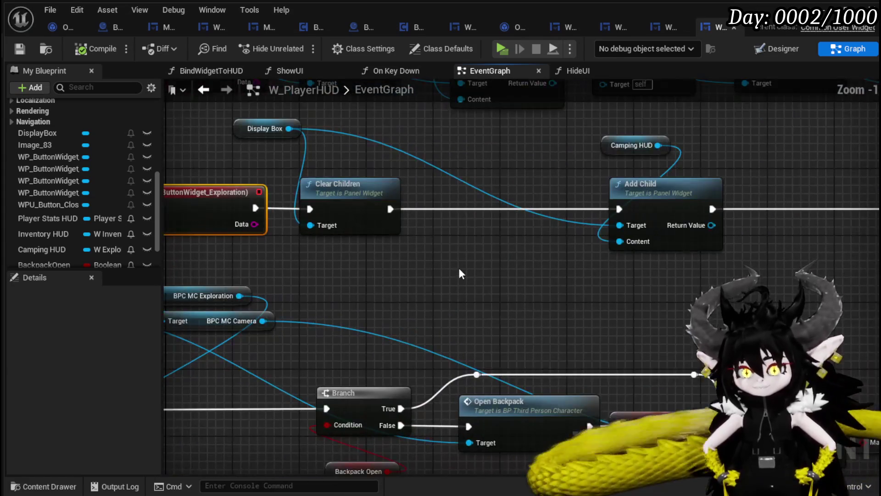
pyautogui.moveTo(461, 274)
pyautogui.mouseDown()
pyautogui.moveTo(467, 300)
pyautogui.moveTo(538, 301)
pyautogui.moveTo(505, 312)
pyautogui.moveTo(487, 299)
pyautogui.moveTo(468, 382)
pyautogui.moveTo(468, 255)
pyautogui.moveTo(447, 351)
pyautogui.moveTo(443, 344)
pyautogui.mouseUp()
pyautogui.scroll(-1, 487, 299)
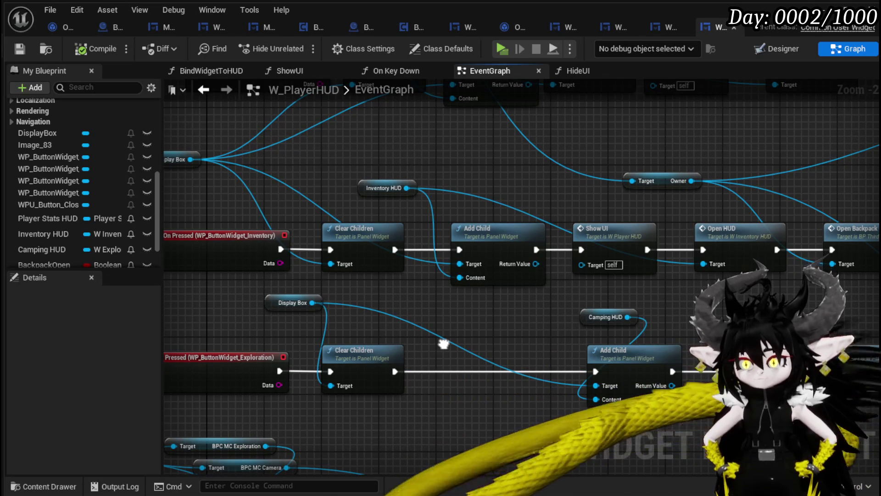
pyautogui.moveTo(497, 325); pyautogui.dragTo(361, 323)
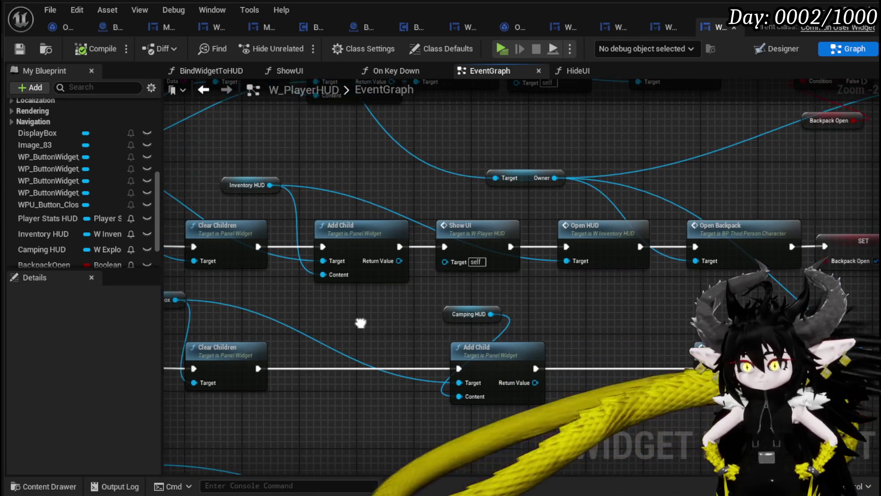
pyautogui.moveTo(621, 329); pyautogui.dragTo(475, 317)
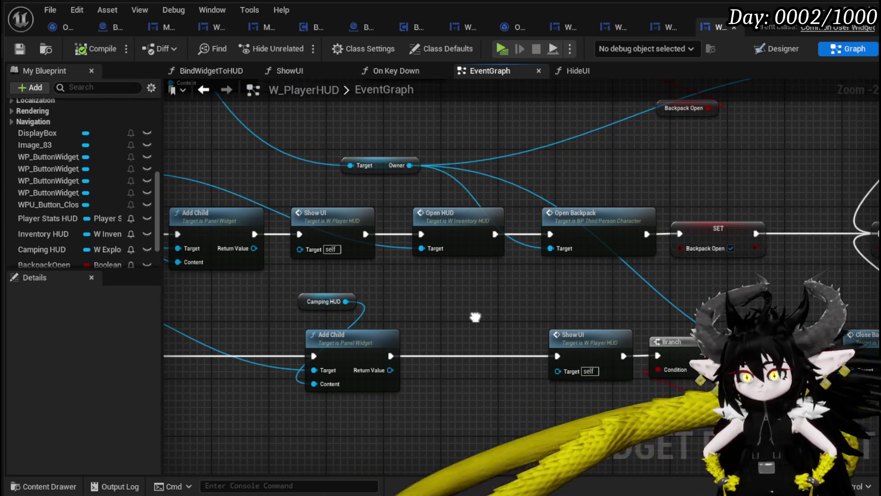
pyautogui.moveTo(476, 317)
pyautogui.mouseDown()
pyautogui.moveTo(522, 299)
pyautogui.moveTo(434, 293)
pyautogui.mouseUp()
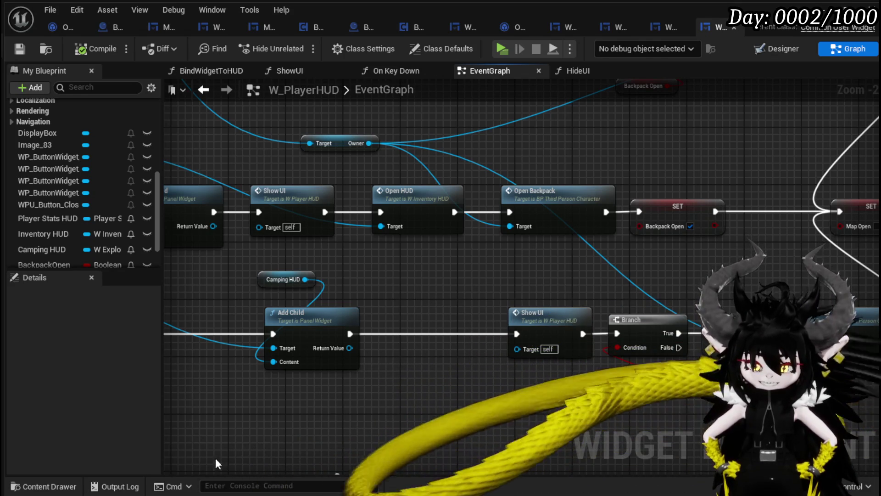
pyautogui.moveTo(465, 388)
pyautogui.mouseDown()
pyautogui.moveTo(246, 291)
pyautogui.moveTo(309, 319)
pyautogui.moveTo(467, 326)
pyautogui.moveTo(508, 315)
pyautogui.mouseUp()
pyautogui.moveTo(377, 178)
pyautogui.mouseDown()
pyautogui.moveTo(561, 218)
pyautogui.moveTo(432, 225)
pyautogui.moveTo(537, 226)
pyautogui.mouseUp()
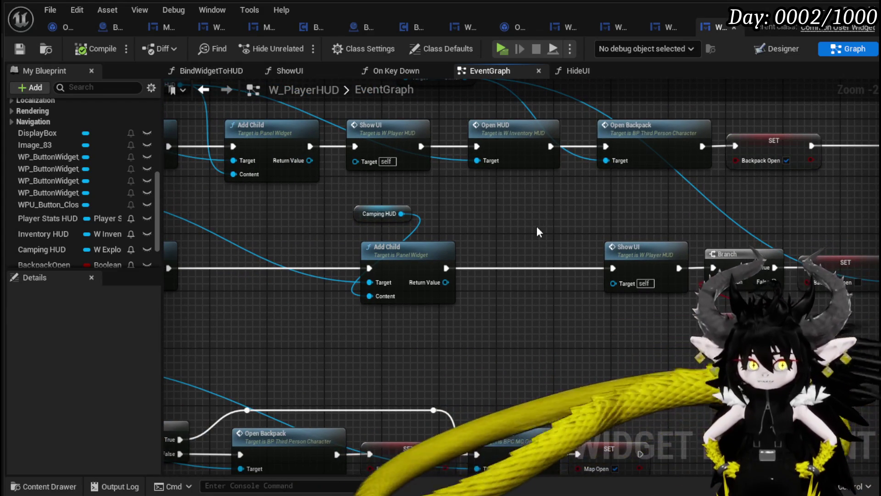
pyautogui.moveTo(537, 219)
pyautogui.mouseDown()
pyautogui.moveTo(419, 208)
pyautogui.moveTo(399, 227)
pyautogui.moveTo(381, 307)
pyautogui.moveTo(294, 321)
pyautogui.moveTo(287, 342)
pyautogui.moveTo(224, 389)
pyautogui.mouseUp()
pyautogui.moveTo(546, 312); pyautogui.dragTo(687, 318)
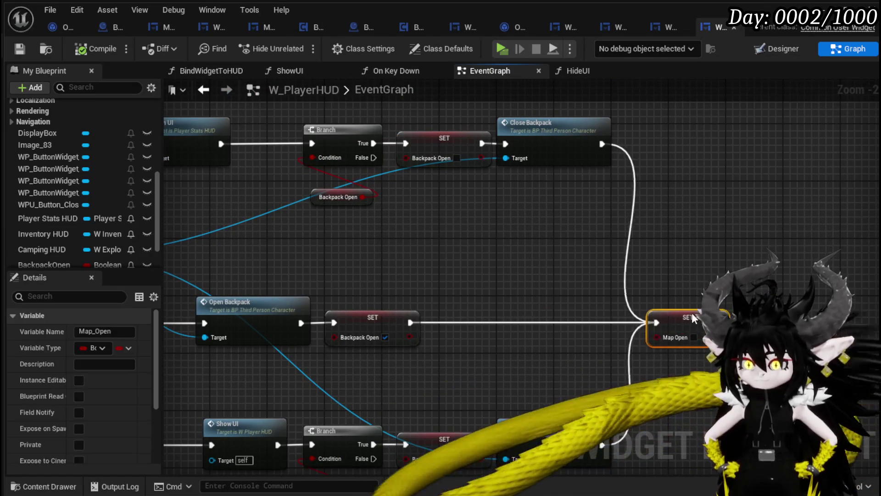
pyautogui.moveTo(480, 320); pyautogui.dragTo(549, 316)
pyautogui.moveTo(184, 358)
pyautogui.mouseDown()
pyautogui.moveTo(334, 352)
pyautogui.moveTo(501, 325)
pyautogui.mouseUp()
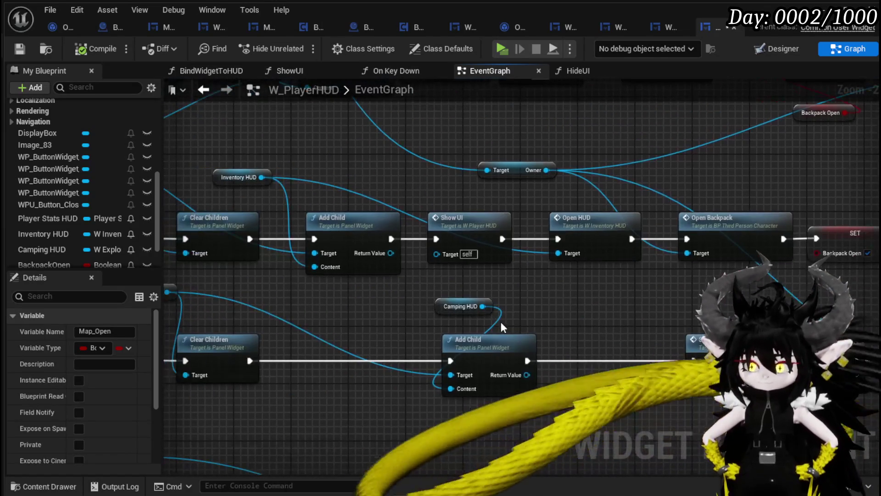
pyautogui.click(540, 315)
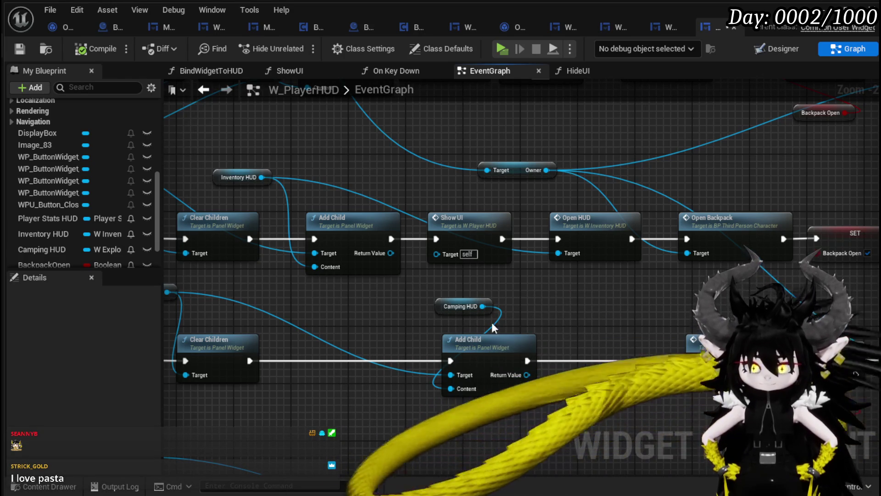
pyautogui.moveTo(463, 319)
pyautogui.mouseDown()
pyautogui.moveTo(428, 297)
pyautogui.moveTo(347, 282)
pyautogui.mouseUp()
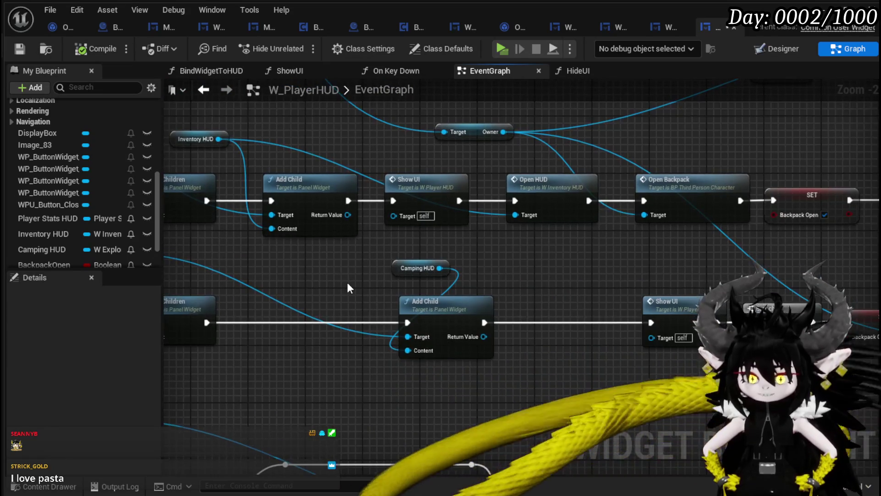
pyautogui.scroll(2, 347, 282)
pyautogui.moveTo(407, 275)
pyautogui.mouseDown()
pyautogui.moveTo(321, 257)
pyautogui.moveTo(523, 249)
pyautogui.moveTo(550, 298)
pyautogui.moveTo(584, 235)
pyautogui.mouseUp()
pyautogui.moveTo(311, 348); pyautogui.dragTo(780, 206)
pyautogui.click(370, 354)
pyautogui.moveTo(575, 246); pyautogui.dragTo(474, 281)
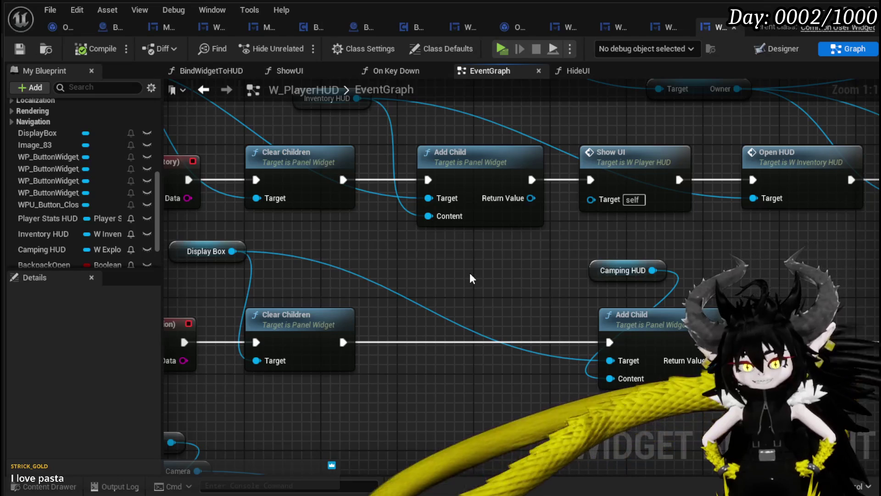
pyautogui.scroll(-2, 470, 274)
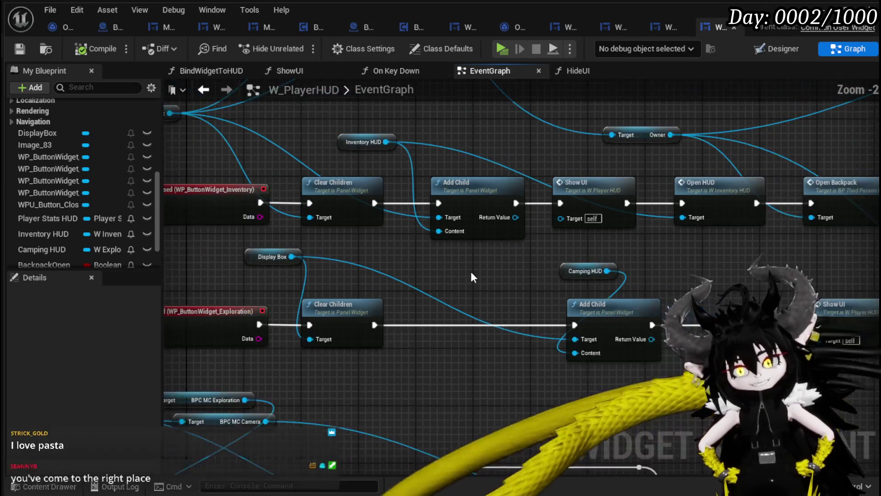
pyautogui.moveTo(471, 271); pyautogui.dragTo(489, 319)
pyautogui.click(355, 243)
pyautogui.moveTo(405, 131)
pyautogui.mouseDown()
pyautogui.moveTo(382, 236)
pyautogui.moveTo(304, 291)
pyautogui.moveTo(374, 328)
pyautogui.moveTo(413, 321)
pyautogui.moveTo(493, 340)
pyautogui.moveTo(534, 331)
pyautogui.moveTo(547, 260)
pyautogui.moveTo(483, 191)
pyautogui.mouseUp()
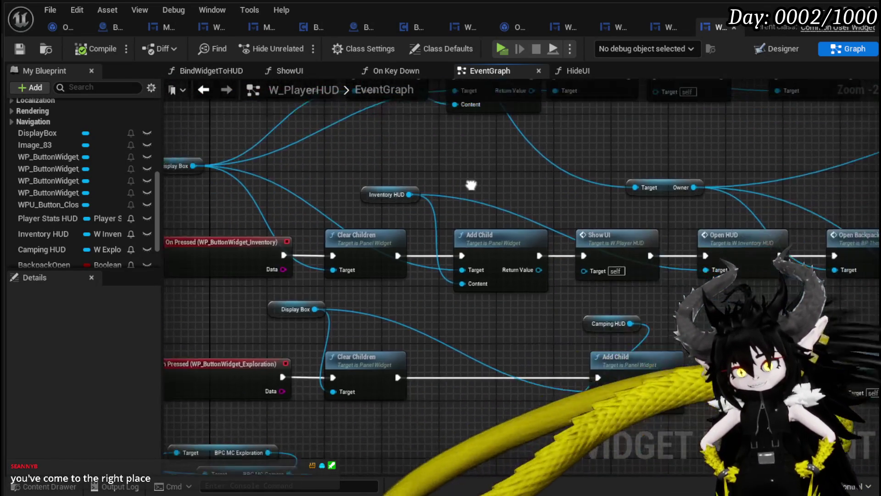
pyautogui.moveTo(482, 329)
pyautogui.mouseDown()
pyautogui.moveTo(409, 252)
pyautogui.moveTo(303, 247)
pyautogui.mouseUp()
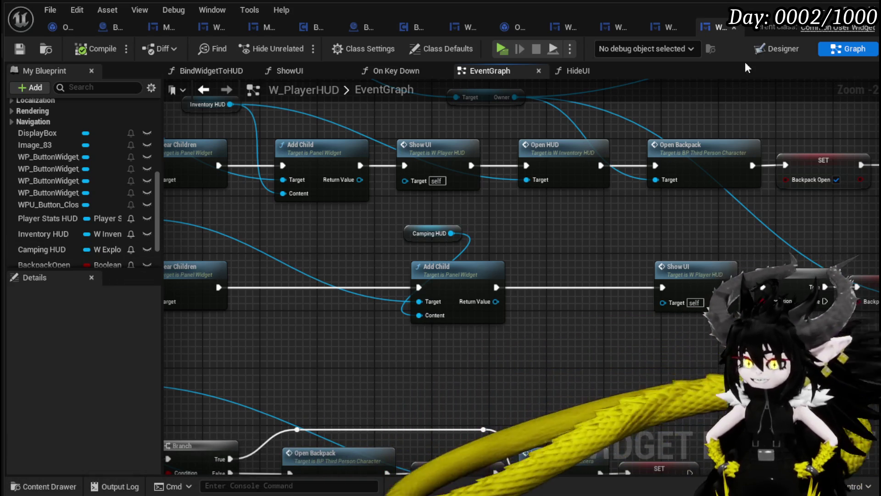
# Step: Replace 'Camping' with 'Exploration' in the Camping HUD variable name, then save W_PlayerHUD
pyautogui.click(481, 247)
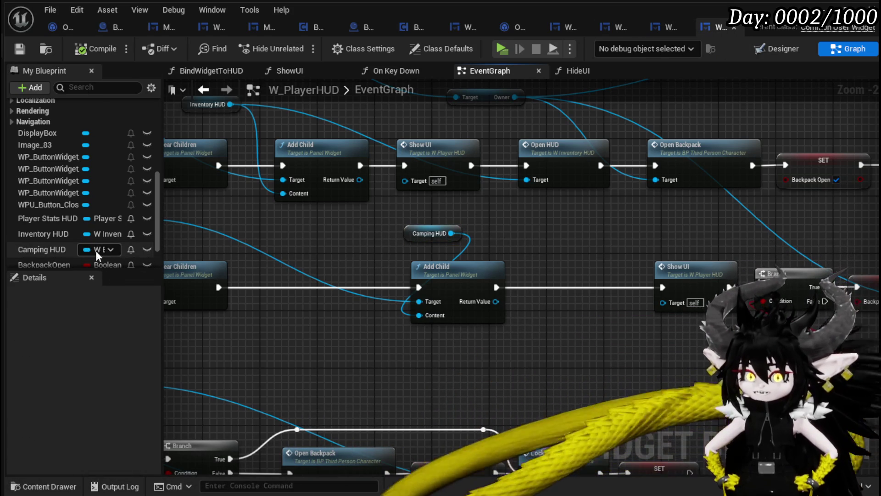
pyautogui.rightClick(41, 252)
pyautogui.click(93, 275)
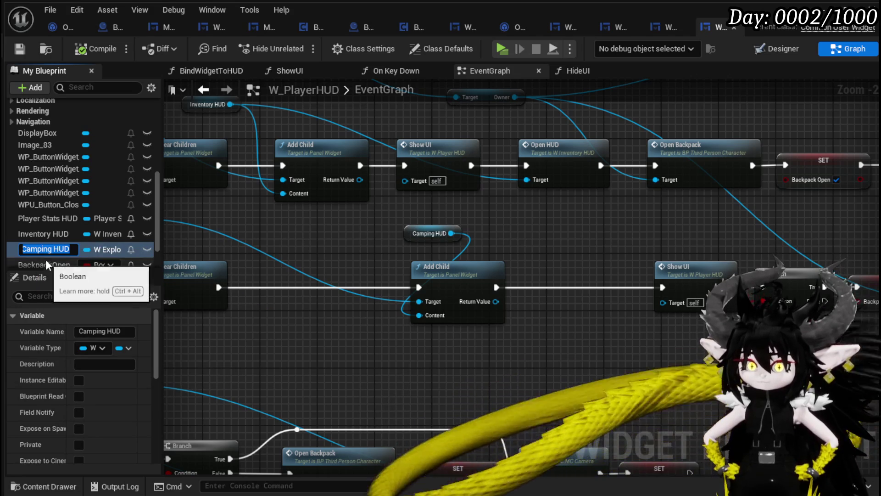
pyautogui.hotkey('ctrl', 'shift', 'Left')
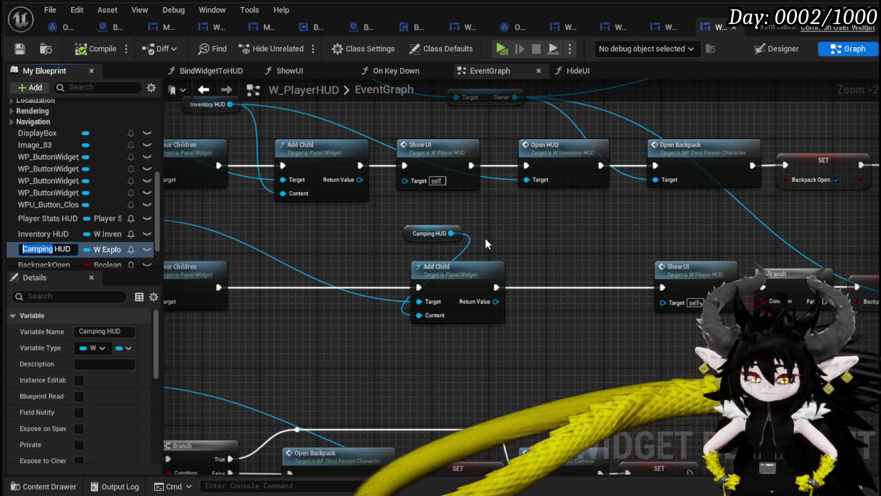
pyautogui.write('Expl')
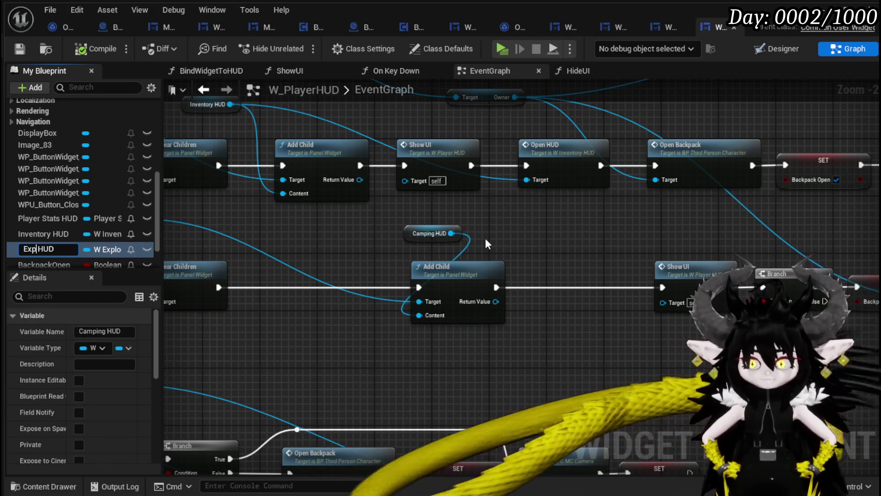
pyautogui.write('orat')
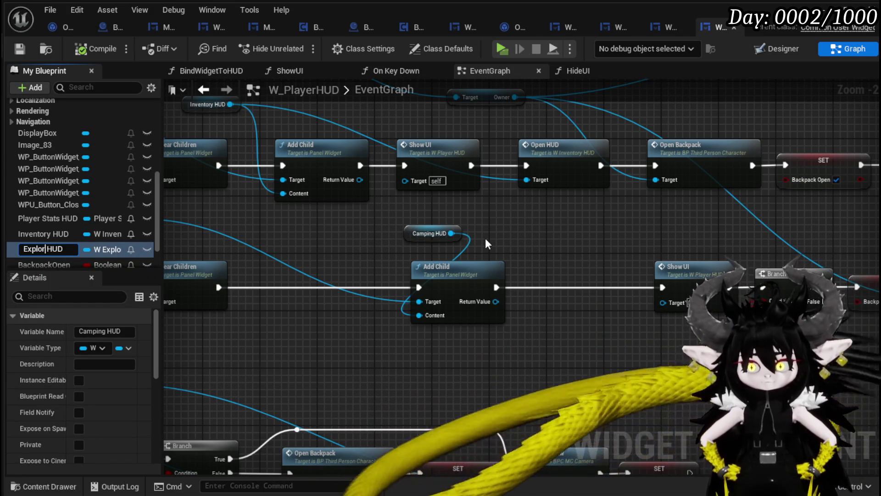
pyautogui.write('ion')
pyautogui.press('Return')
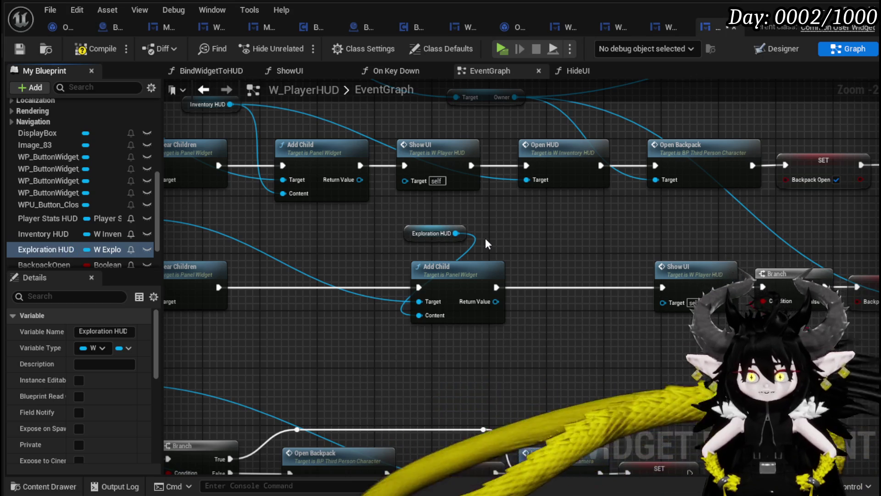
pyautogui.click(19, 50)
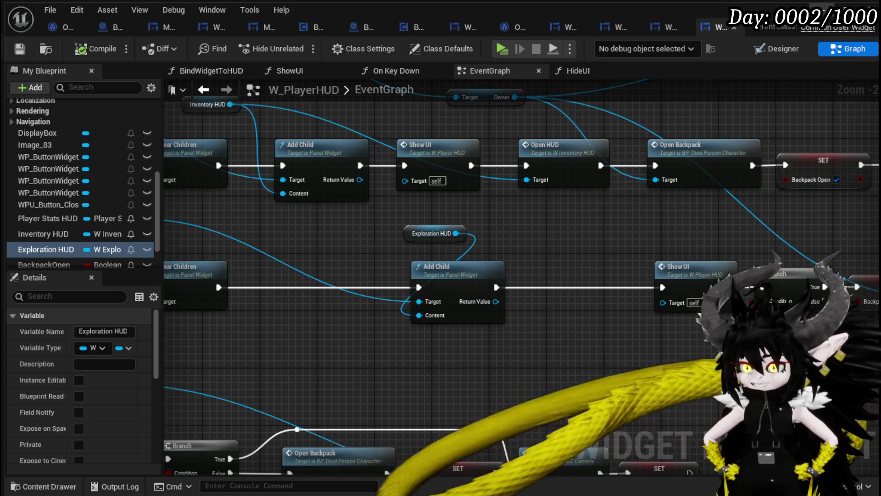
# Step: Minimize the W_PlayerHUD Blueprint editor window
pyautogui.click(833, 8)
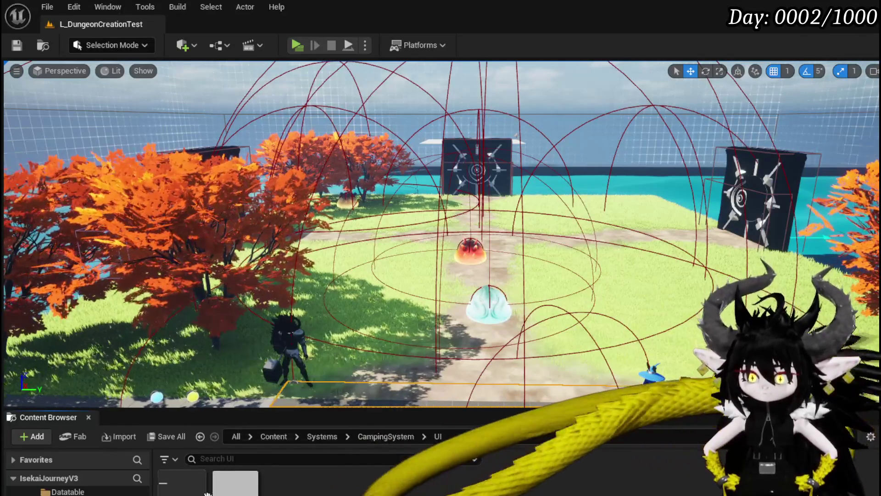
# Step: Open W_Exploration_HUD's graph and shift the SET, Add Child, Set Owner and Size Box nodes closer
pyautogui.doubleClick(235, 481)
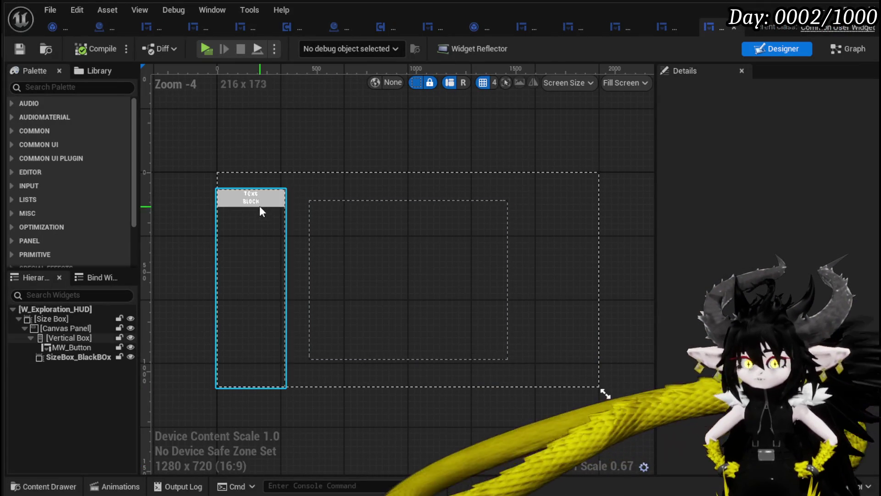
pyautogui.click(850, 49)
pyautogui.moveTo(338, 164)
pyautogui.mouseDown()
pyautogui.moveTo(645, 181)
pyautogui.moveTo(468, 200)
pyautogui.moveTo(222, 197)
pyautogui.mouseUp()
pyautogui.moveTo(532, 312)
pyautogui.mouseDown()
pyautogui.moveTo(786, 233)
pyautogui.moveTo(816, 212)
pyautogui.mouseUp()
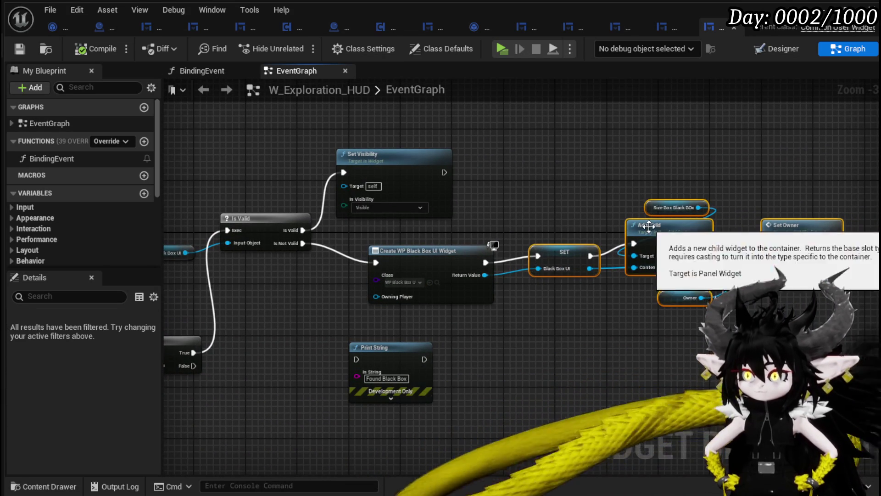
pyautogui.moveTo(656, 232); pyautogui.dragTo(637, 238)
pyautogui.click(560, 196)
pyautogui.moveTo(635, 177); pyautogui.dragTo(780, 321)
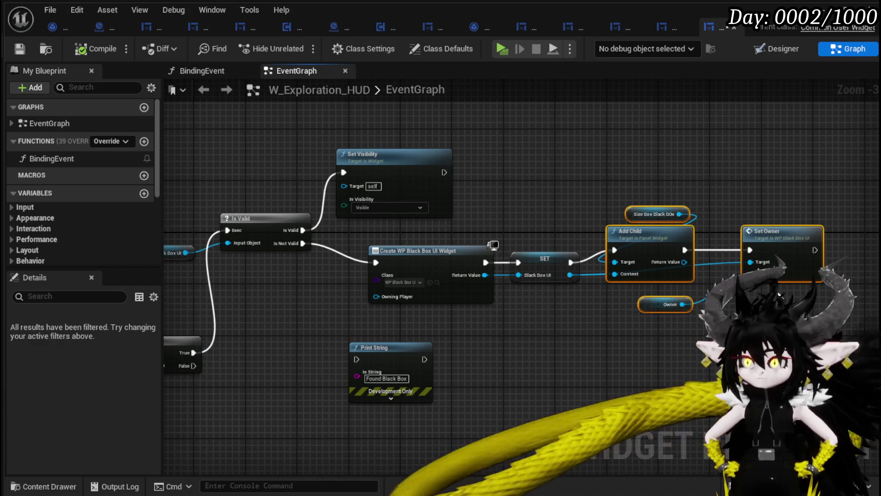
pyautogui.moveTo(774, 265); pyautogui.dragTo(766, 278)
pyautogui.click(689, 356)
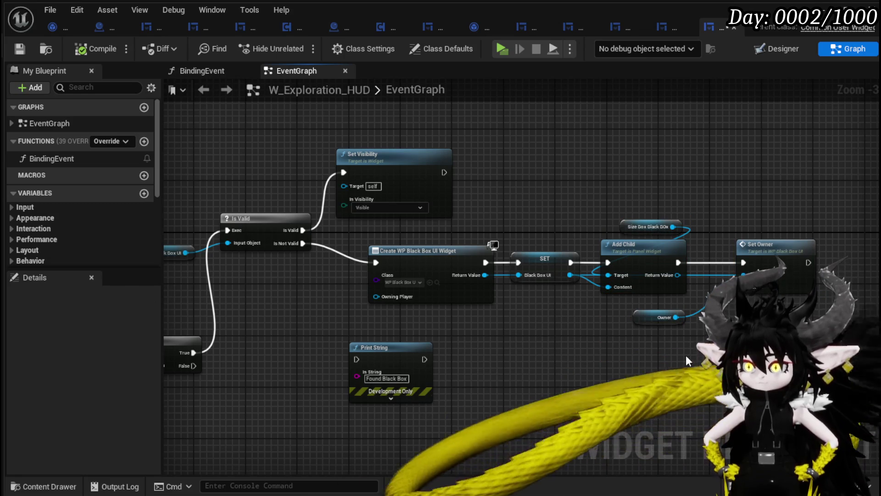
pyautogui.moveTo(529, 323)
pyautogui.mouseDown()
pyautogui.moveTo(515, 296)
pyautogui.moveTo(654, 299)
pyautogui.mouseUp()
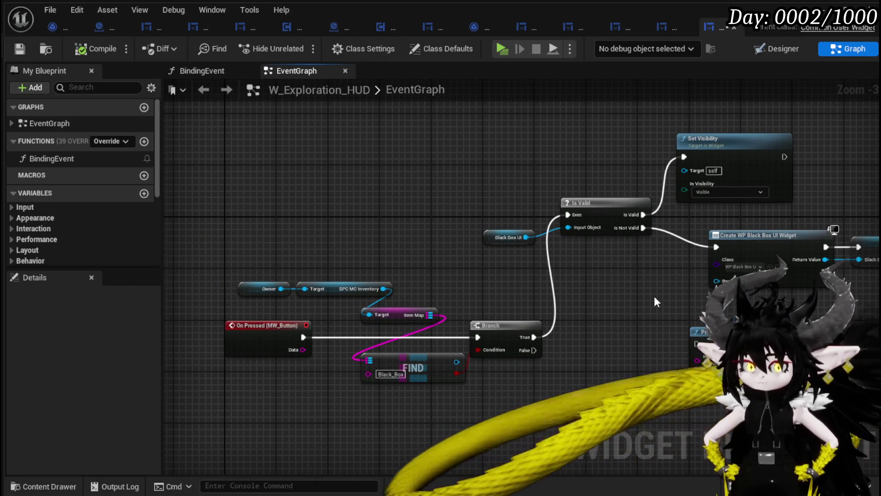
# Step: Save, look over the BindingEvent function, then select the Black Box UI getter in EventGraph
pyautogui.scroll(-3, 116, 227)
pyautogui.scroll(-2, 117, 223)
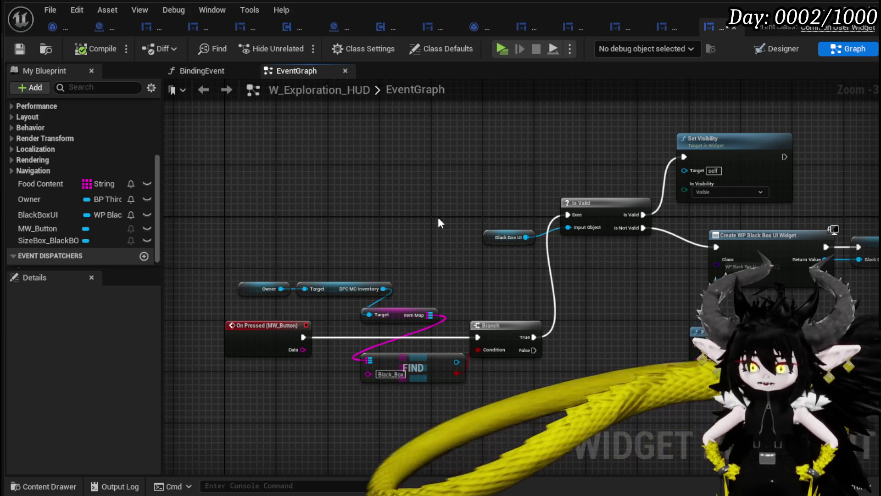
pyautogui.click(20, 49)
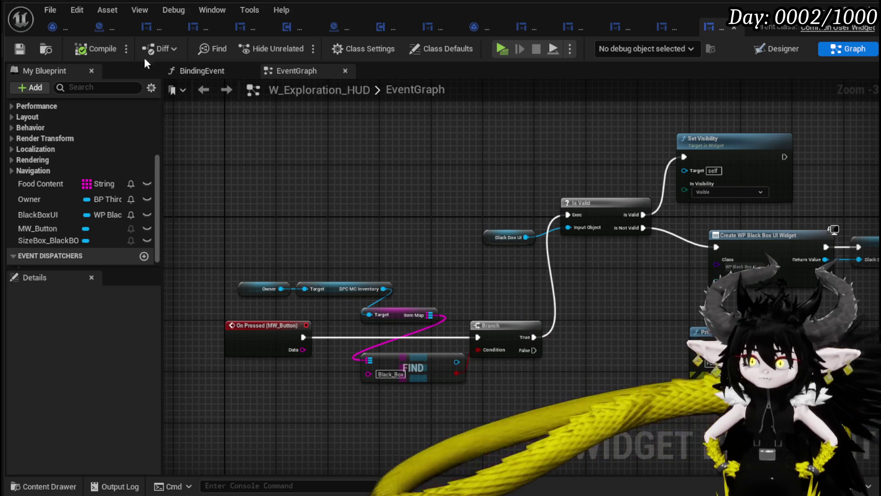
pyautogui.click(200, 71)
pyautogui.click(315, 71)
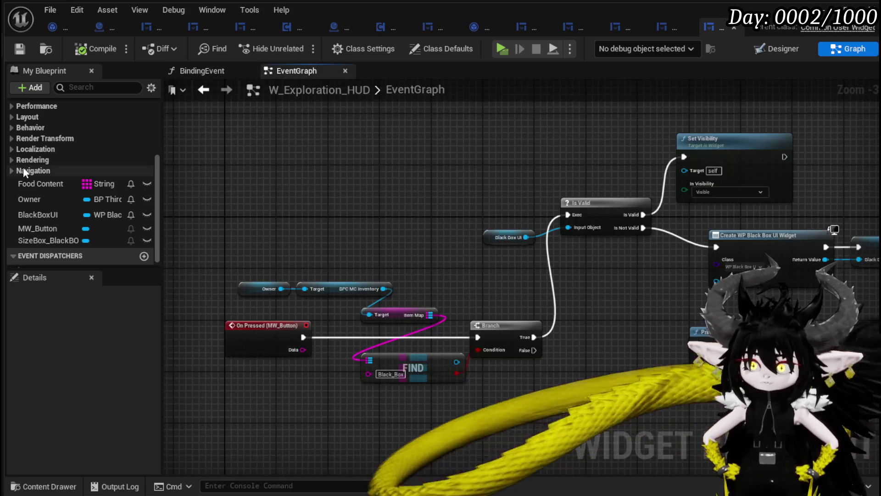
pyautogui.scroll(3, 77, 150)
pyautogui.scroll(-3, 92, 150)
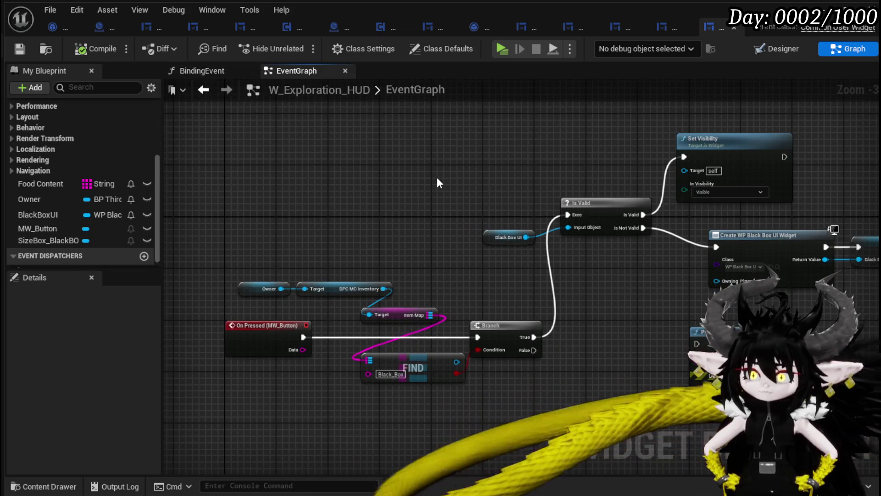
pyautogui.moveTo(437, 181); pyautogui.dragTo(364, 162)
pyautogui.click(416, 224)
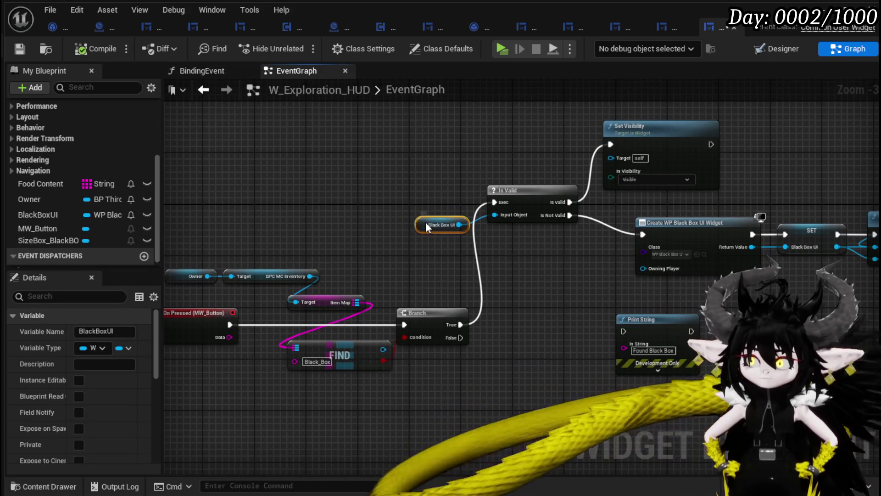
# Step: Wire the Black Box UI getter into Set Visibility's Target pin and compile the widget blueprint
pyautogui.moveTo(425, 227); pyautogui.dragTo(406, 211)
pyautogui.moveTo(356, 197); pyautogui.dragTo(415, 197)
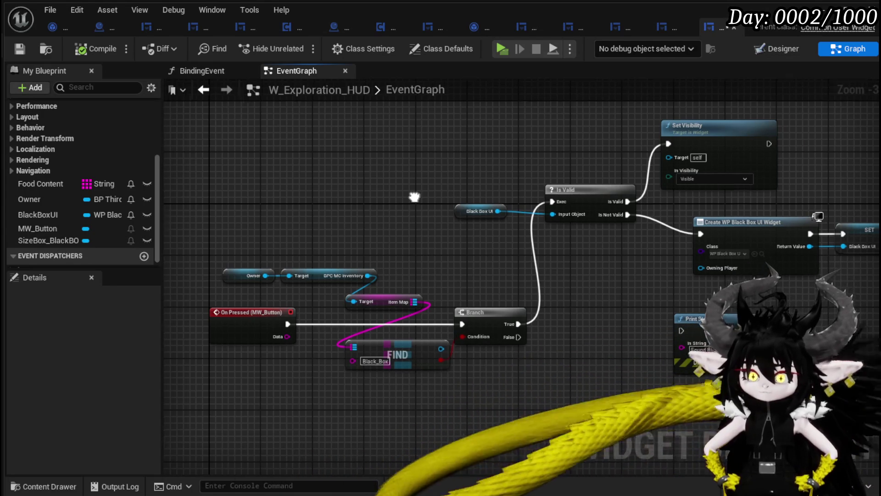
pyautogui.moveTo(416, 197); pyautogui.dragTo(264, 205)
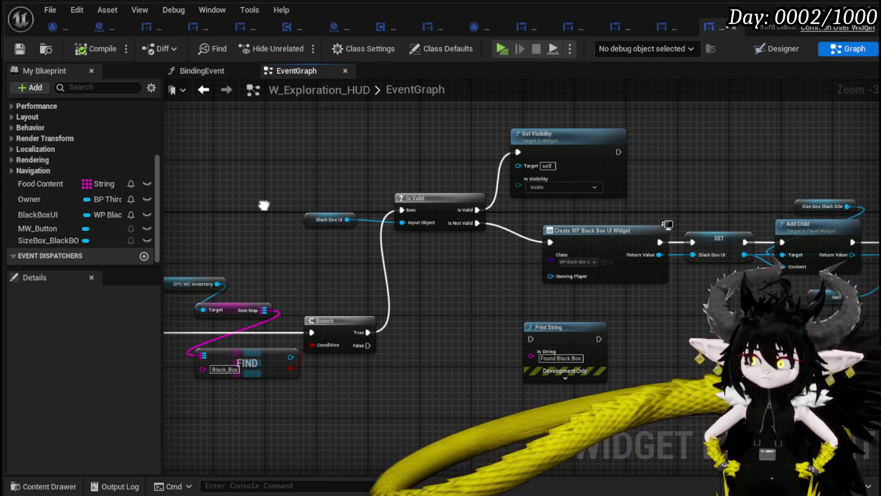
pyautogui.moveTo(389, 182); pyautogui.dragTo(291, 191)
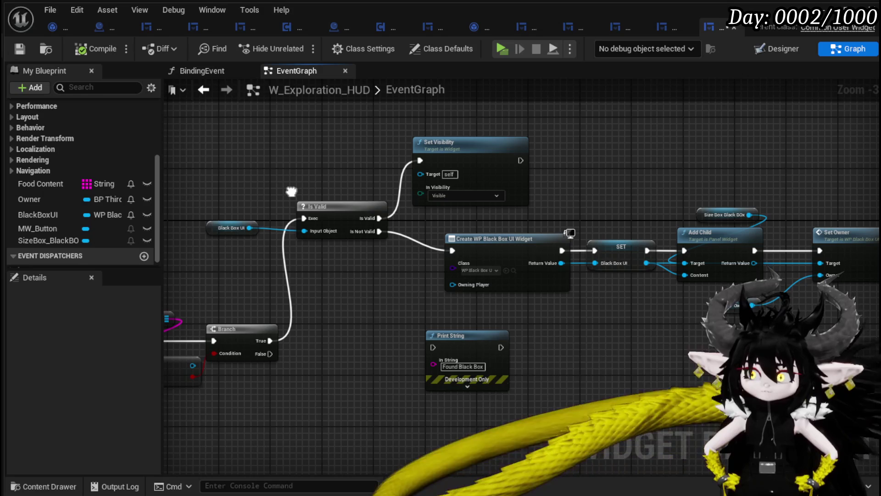
pyautogui.moveTo(250, 227)
pyautogui.mouseDown()
pyautogui.moveTo(386, 168)
pyautogui.moveTo(438, 177)
pyautogui.mouseUp()
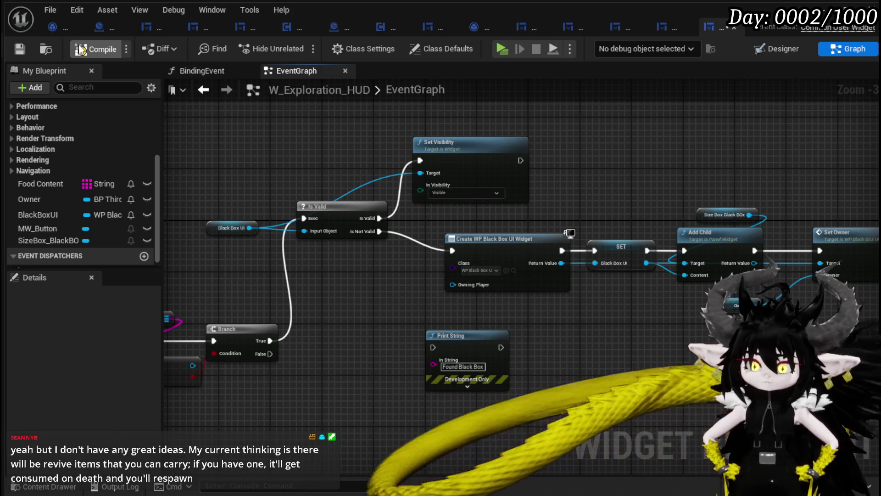
pyautogui.click(81, 49)
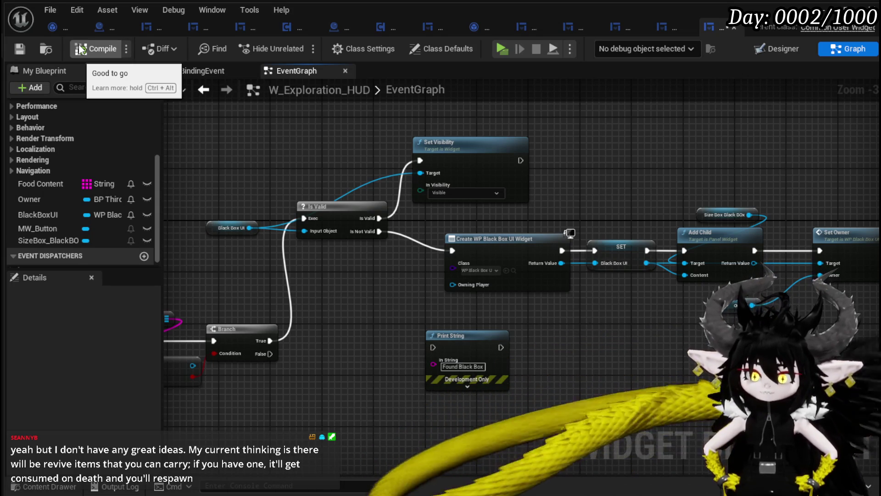
pyautogui.moveTo(323, 152); pyautogui.dragTo(277, 137)
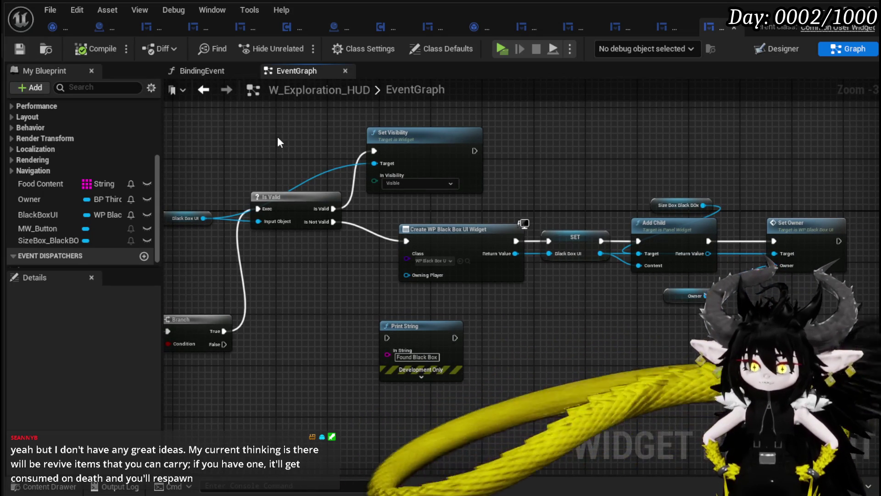
pyautogui.moveTo(277, 136); pyautogui.dragTo(526, 143)
# Step: Drag the Black Box UI getter above Is Valid, then view the Add Child and SET nodes
pyautogui.moveTo(425, 223)
pyautogui.mouseDown()
pyautogui.moveTo(450, 165)
pyautogui.moveTo(531, 147)
pyautogui.mouseUp()
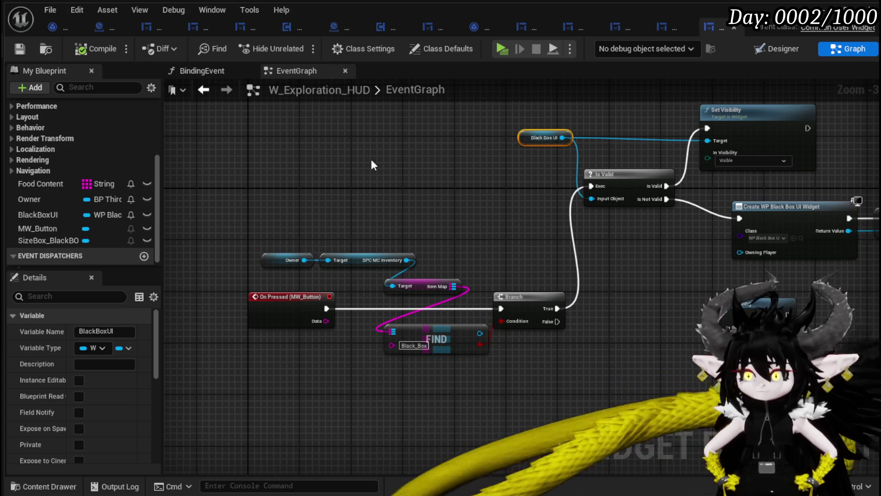
pyautogui.moveTo(371, 159); pyautogui.dragTo(154, 165)
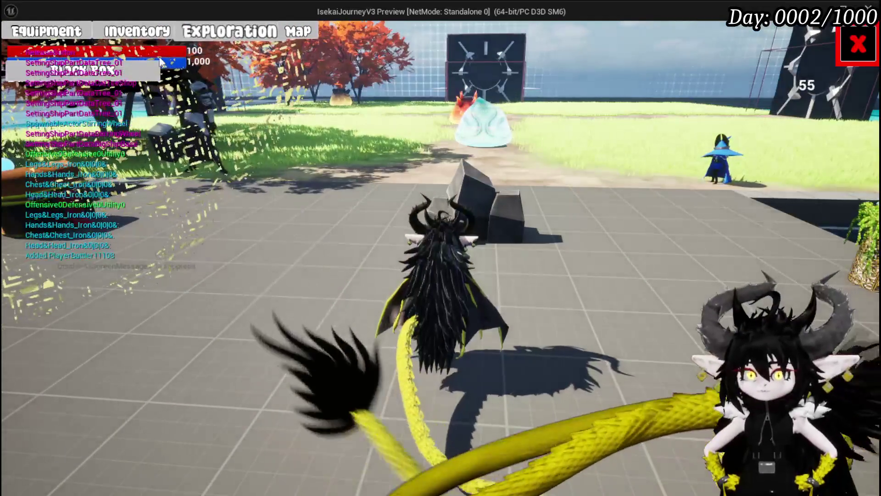
# Step: Move the iron chest into the Black Box and back out, then stop playing and save the level
pyautogui.click(83, 69)
pyautogui.click(409, 214)
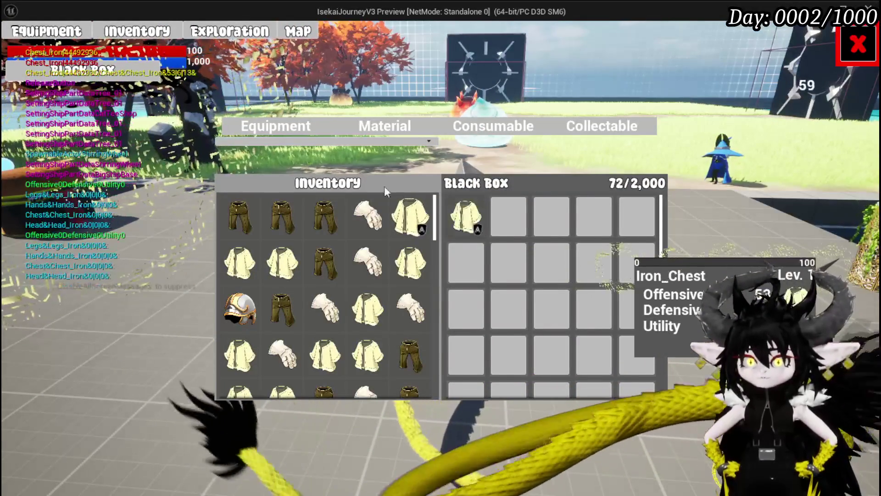
pyautogui.click(257, 34)
pyautogui.click(257, 35)
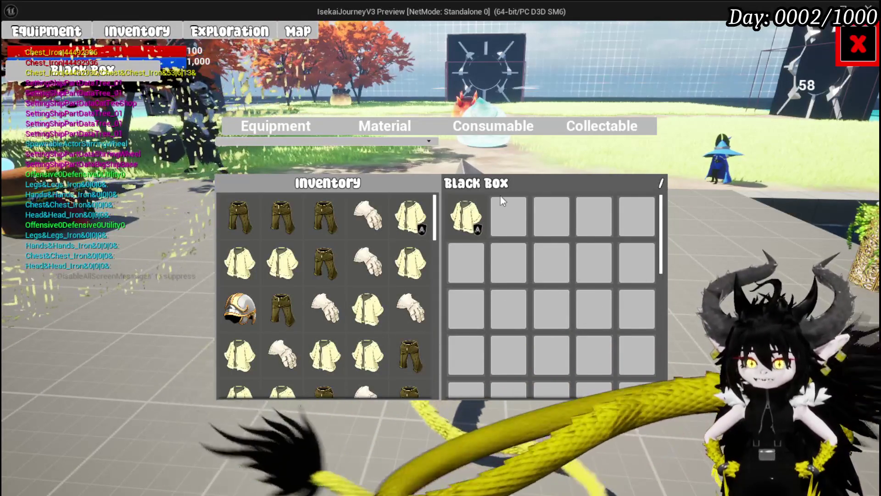
pyautogui.click(465, 216)
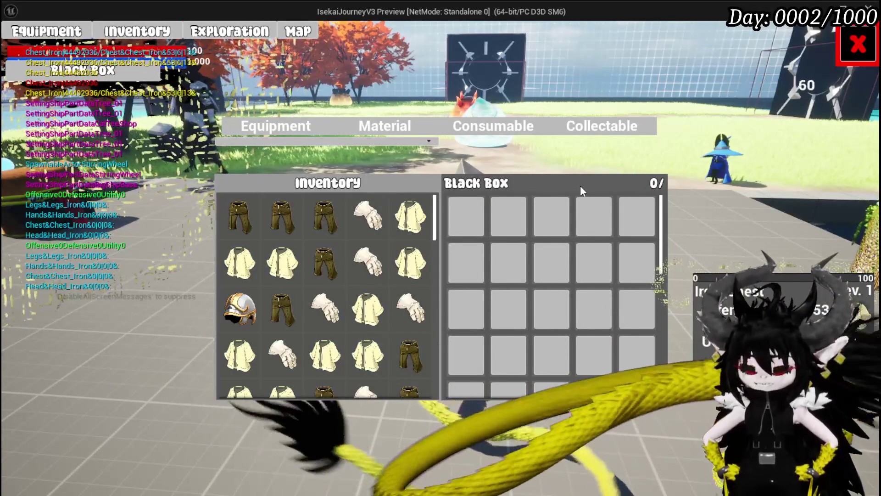
pyautogui.press('Escape')
pyautogui.click(15, 44)
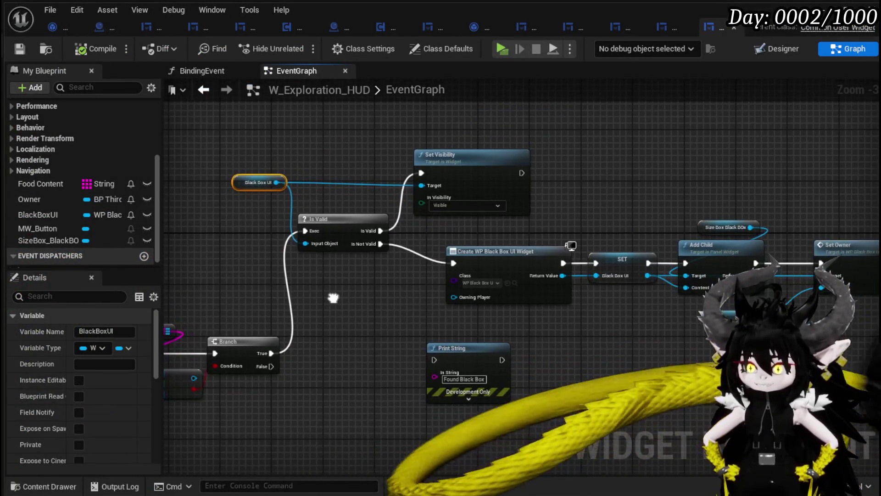
# Step: Save the modified W_Exploration_HUD blueprint with Ctrl+Shift+S and Save Selected
pyautogui.moveTo(333, 297)
pyautogui.mouseDown()
pyautogui.moveTo(240, 295)
pyautogui.moveTo(291, 311)
pyautogui.moveTo(322, 222)
pyautogui.mouseUp()
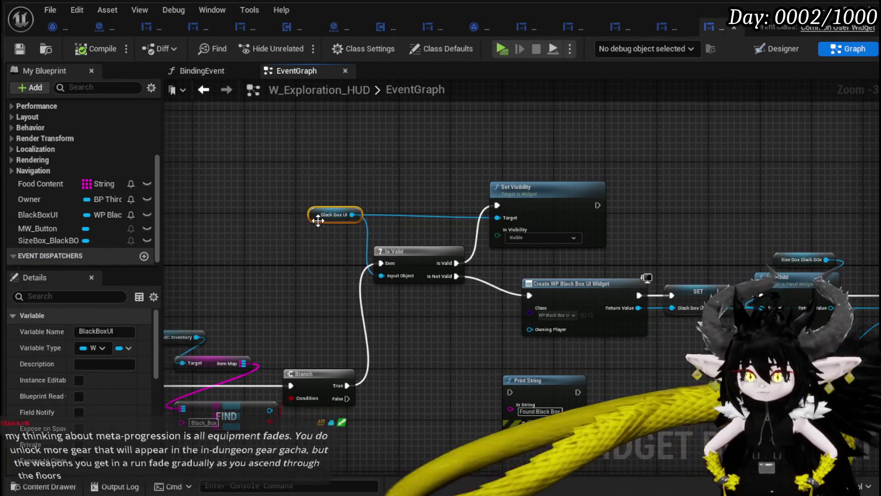
pyautogui.click(293, 254)
pyautogui.moveTo(294, 266); pyautogui.dragTo(302, 296)
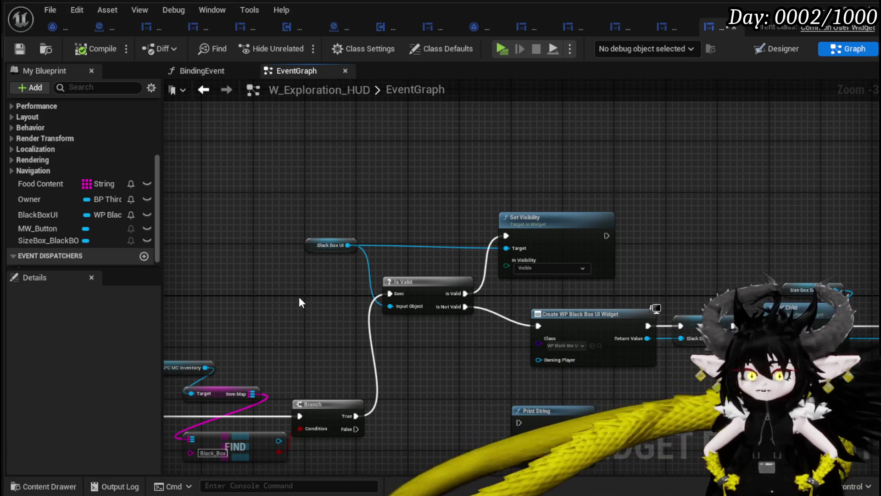
pyautogui.moveTo(570, 165)
pyautogui.mouseDown()
pyautogui.moveTo(464, 156)
pyautogui.moveTo(533, 177)
pyautogui.moveTo(653, 172)
pyautogui.moveTo(707, 138)
pyautogui.mouseUp()
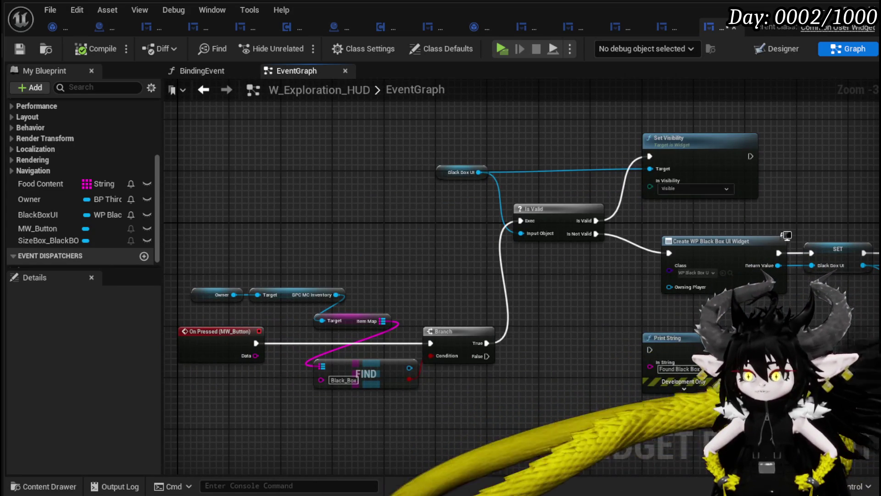
pyautogui.hotkey('ctrl', 'shift', 's')
pyautogui.click(661, 446)
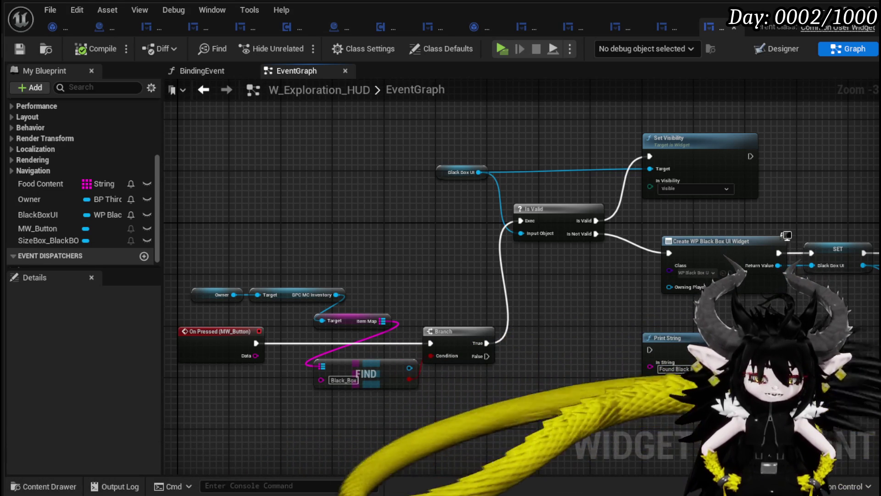
pyautogui.moveTo(617, 311); pyautogui.dragTo(421, 322)
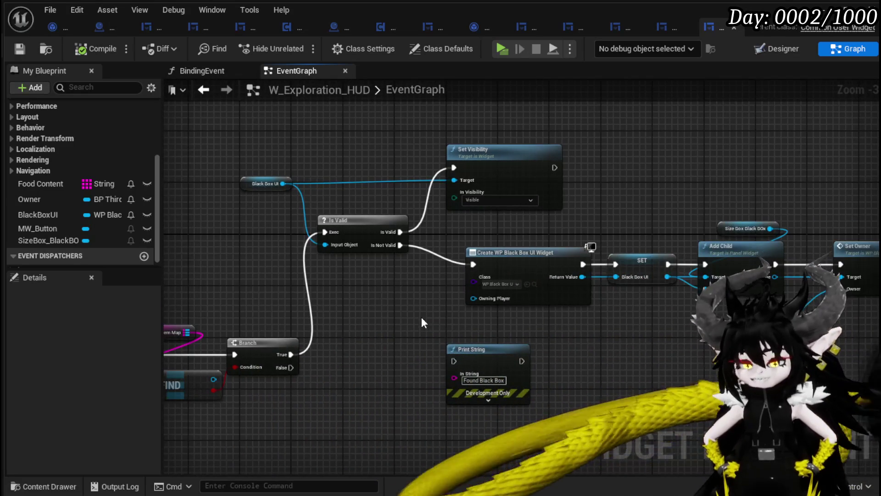
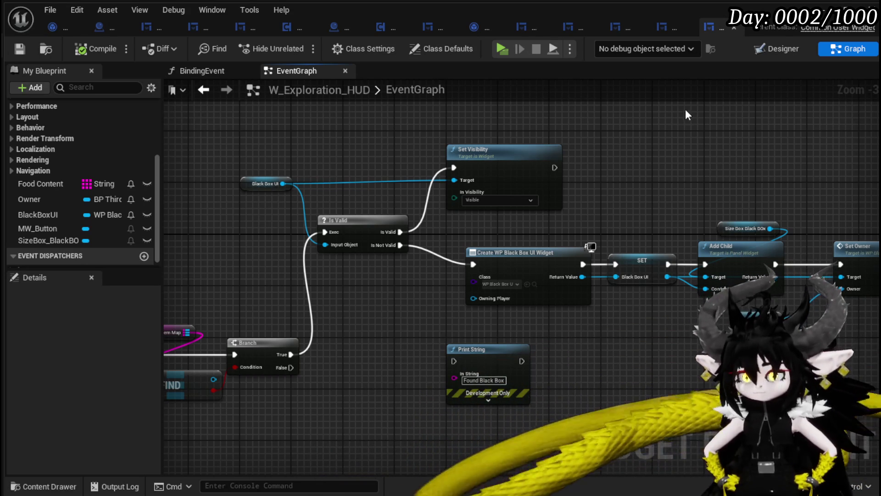
# Step: Inspect the Black Box UI variable and its surrounding nodes in the HUD event graph
pyautogui.moveTo(681, 136)
pyautogui.mouseDown()
pyautogui.moveTo(601, 138)
pyautogui.moveTo(565, 152)
pyautogui.moveTo(670, 158)
pyautogui.moveTo(410, 163)
pyautogui.moveTo(477, 156)
pyautogui.mouseUp()
pyautogui.click(387, 183)
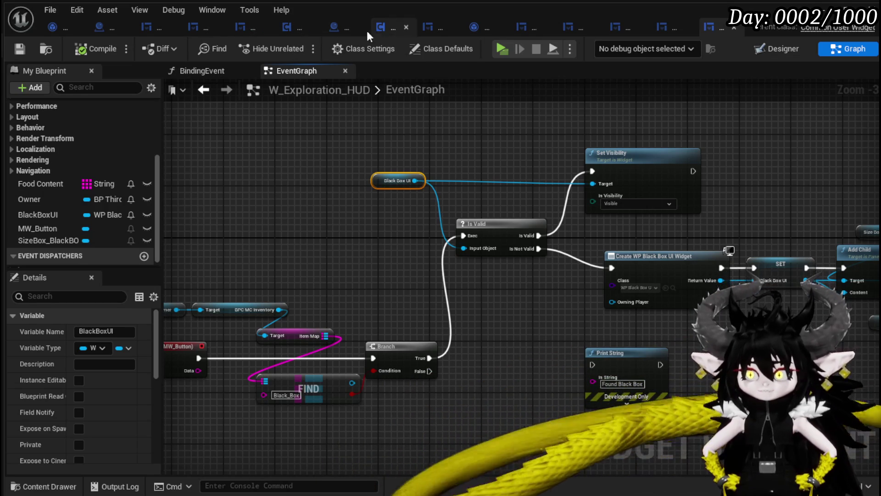
pyautogui.scroll(3, 372, 190)
pyautogui.moveTo(316, 192); pyautogui.dragTo(493, 140)
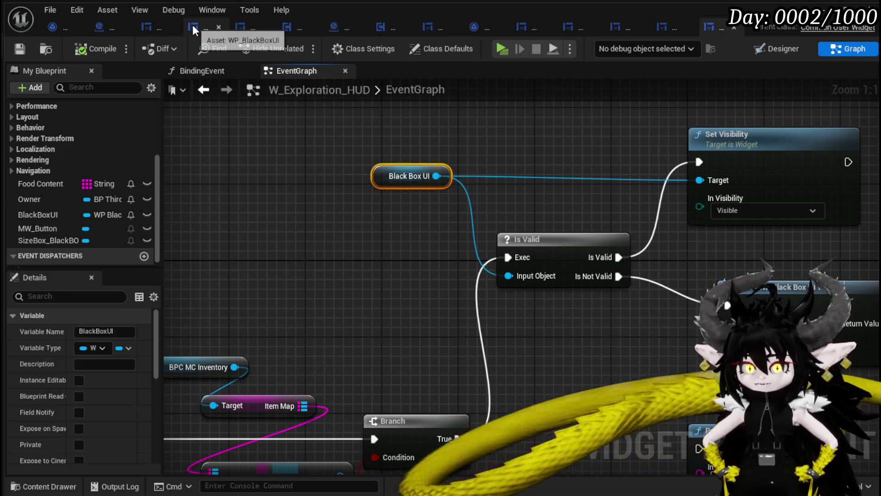
# Step: Add a new function to WP_BlackBoxUI, initially named SetVsise
pyautogui.click(195, 27)
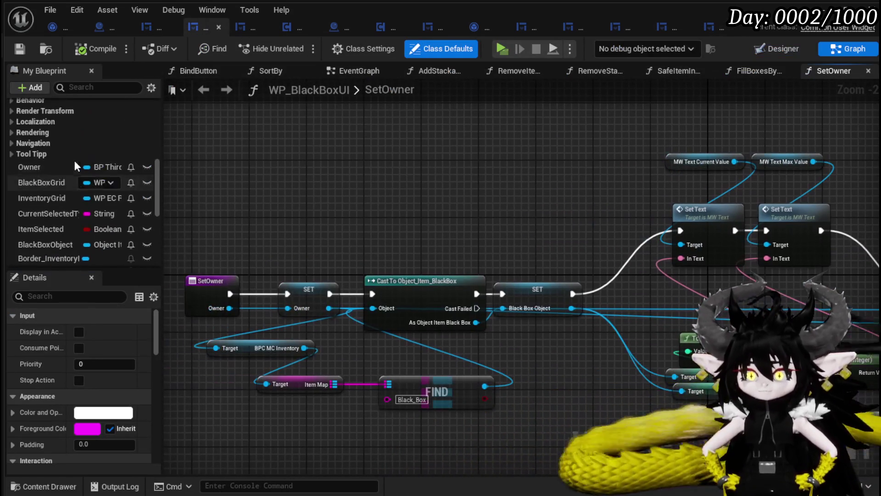
pyautogui.scroll(1, 75, 156)
pyautogui.scroll(5, 78, 154)
pyautogui.click(148, 97)
pyautogui.write('SetVs')
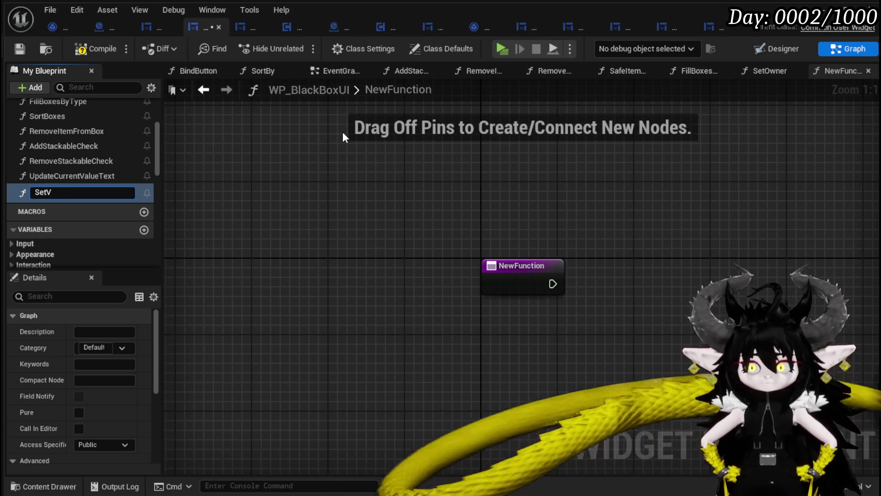
pyautogui.write('isibl')
pyautogui.write('e')
pyautogui.press('Return')
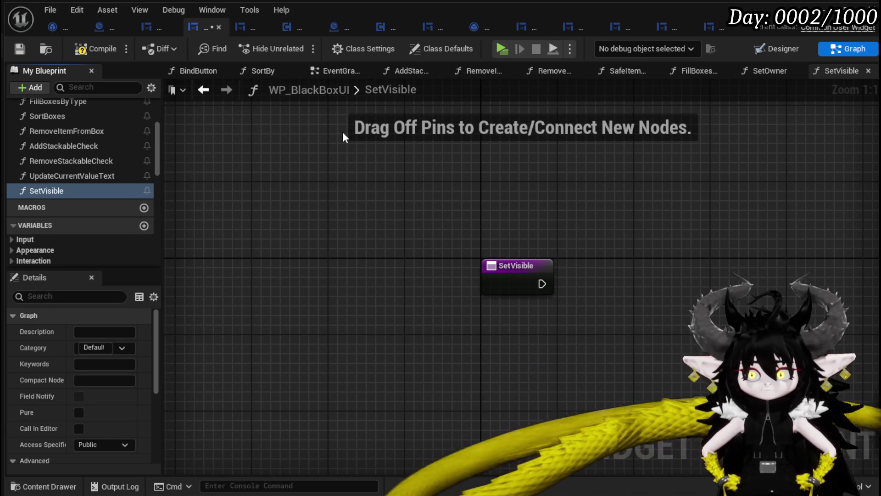
# Step: Rename the function to SetBlackBoxUIVisible, then compile and save the widget blueprint
pyautogui.rightClick(48, 189)
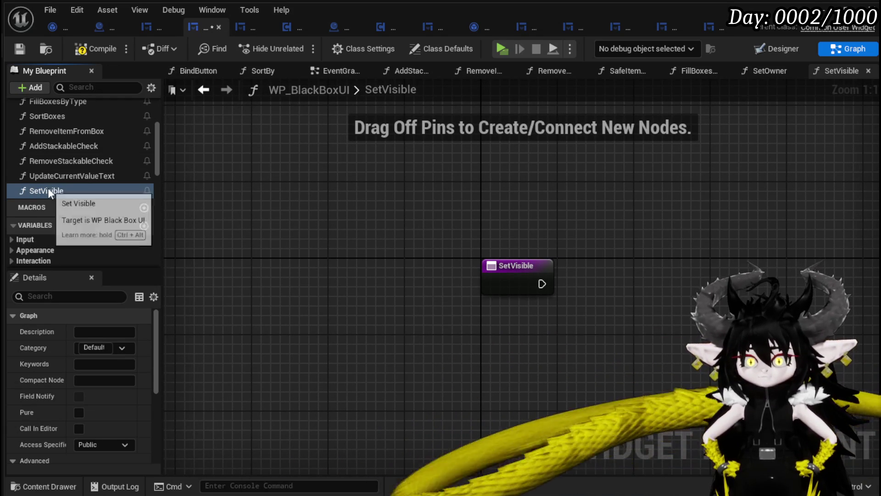
pyautogui.click(92, 239)
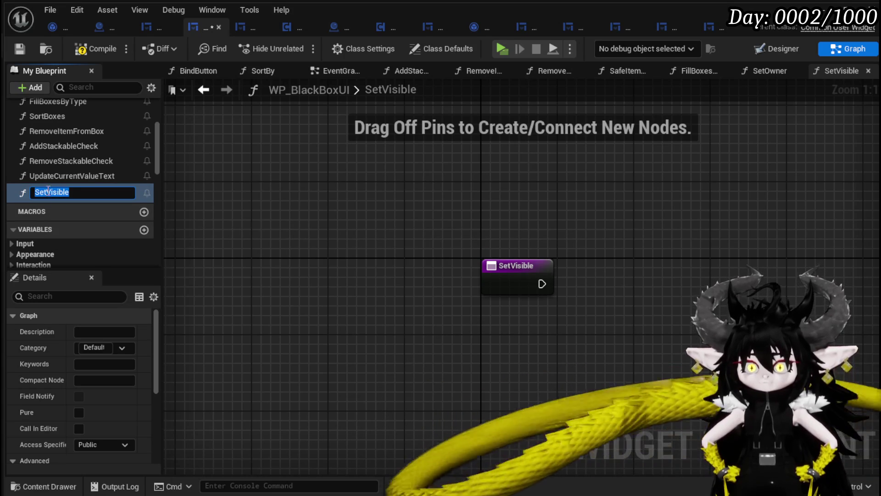
pyautogui.click(47, 192)
pyautogui.write('BlackBoxUI')
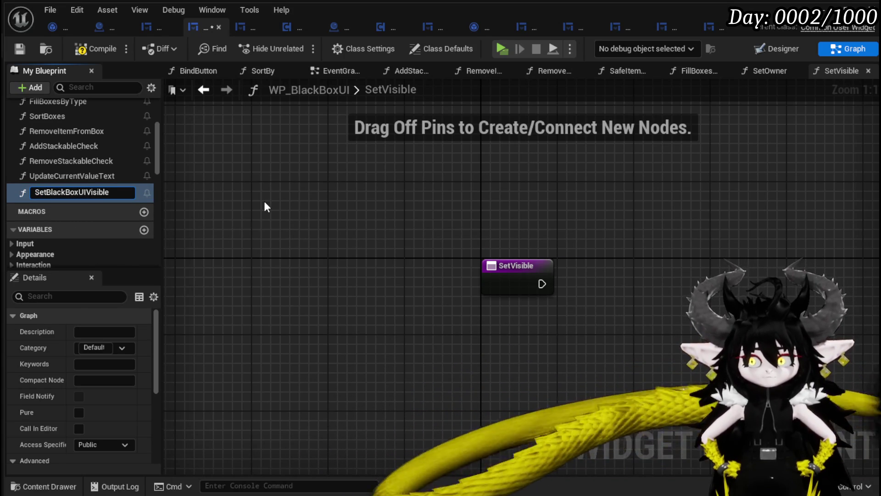
pyautogui.press('Return')
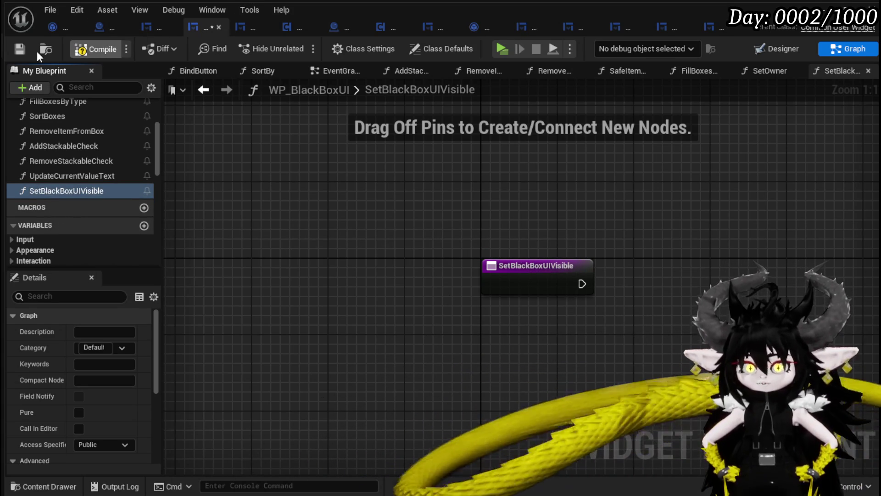
pyautogui.click(19, 49)
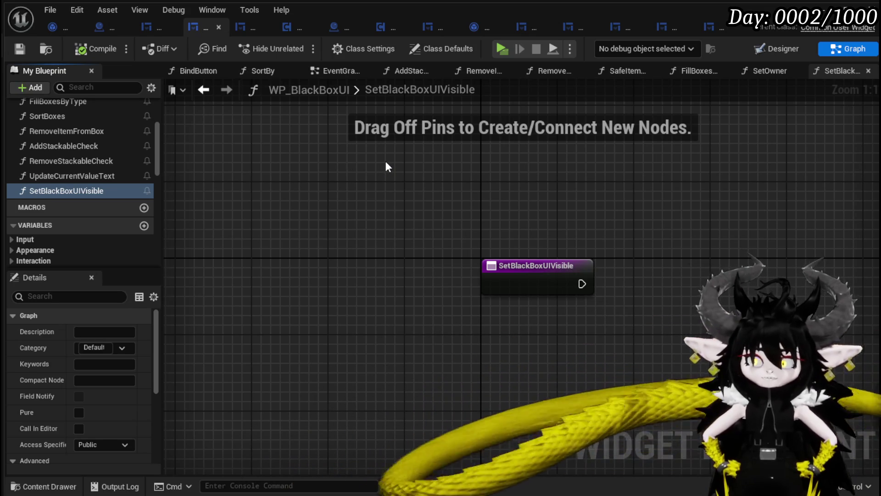
# Step: Scroll through the function list to locate the SetOwner function
pyautogui.scroll(-5, 65, 234)
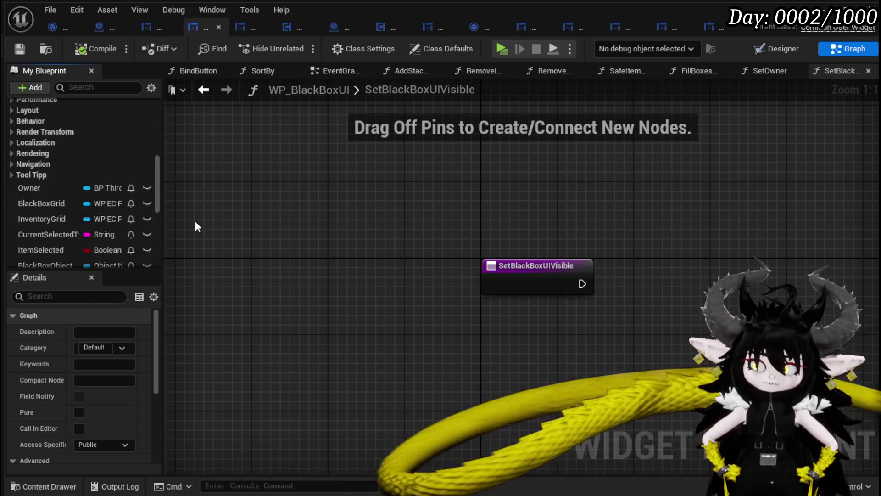
pyautogui.scroll(-4, 142, 213)
pyautogui.scroll(4, 144, 213)
pyautogui.scroll(-3, 144, 213)
pyautogui.scroll(-5, 144, 213)
pyautogui.scroll(3, 144, 213)
pyautogui.scroll(4, 144, 213)
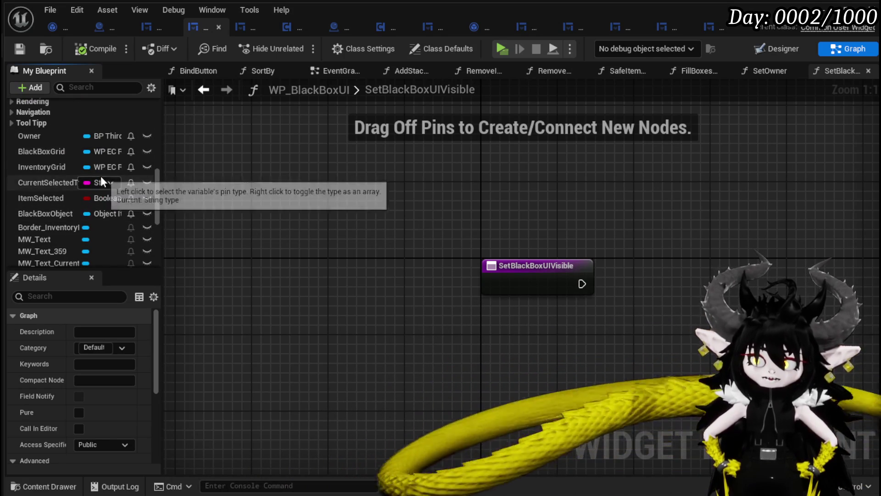
pyautogui.scroll(-5, 77, 187)
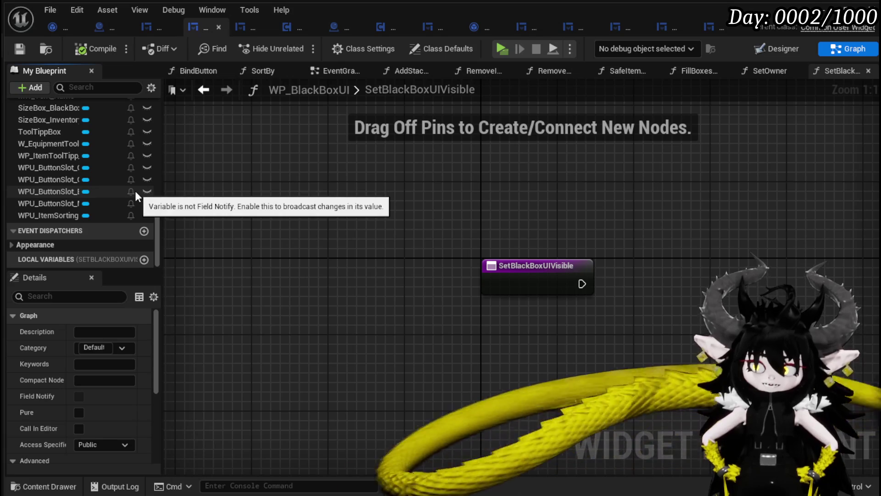
pyautogui.scroll(4, 136, 195)
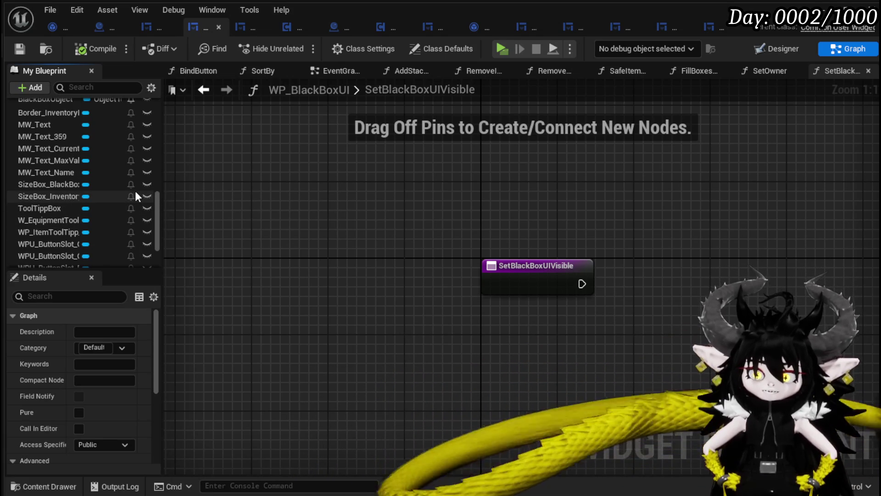
pyautogui.scroll(3, 136, 196)
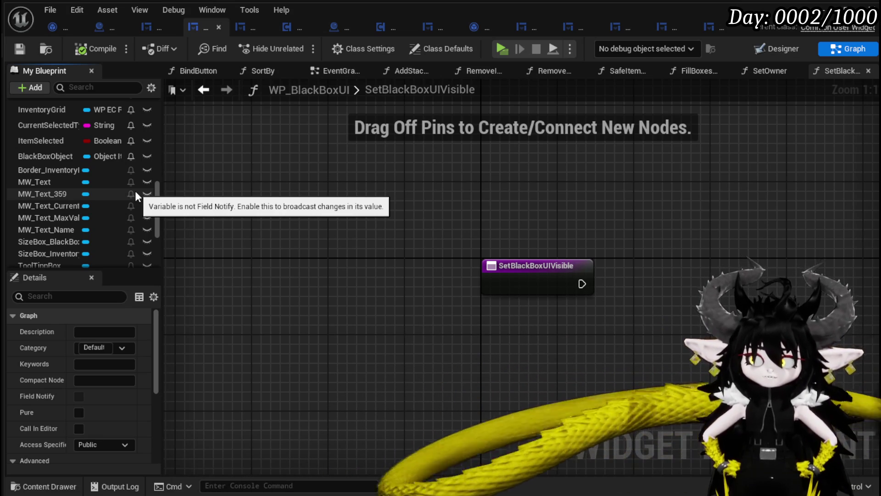
pyautogui.scroll(5, 135, 191)
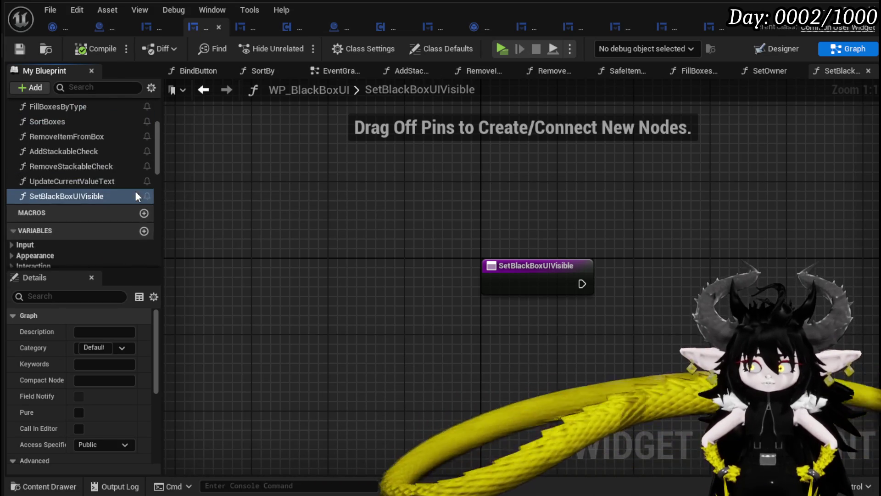
pyautogui.scroll(3, 50, 136)
# Step: Select SetOwner's node chain: SET Owner, Black Box cast, Set Text and To Text
pyautogui.doubleClick(45, 122)
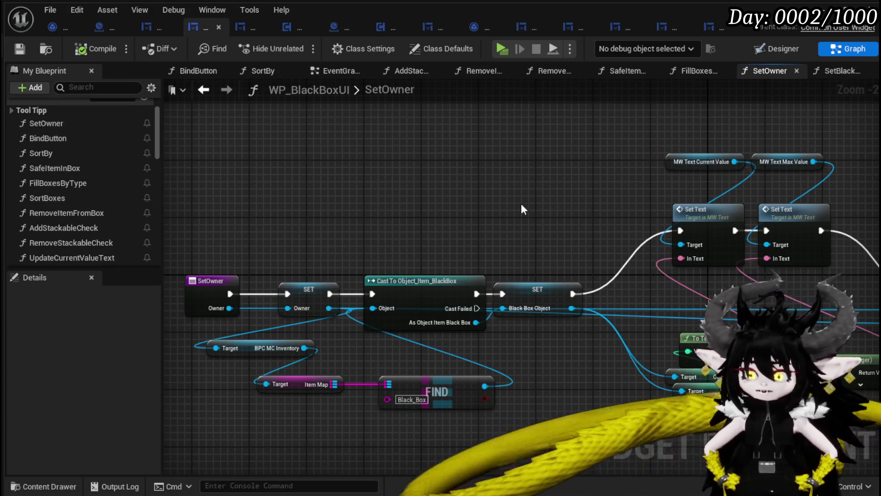
pyautogui.moveTo(543, 211); pyautogui.dragTo(541, 181)
pyautogui.moveTo(271, 222); pyautogui.dragTo(294, 181)
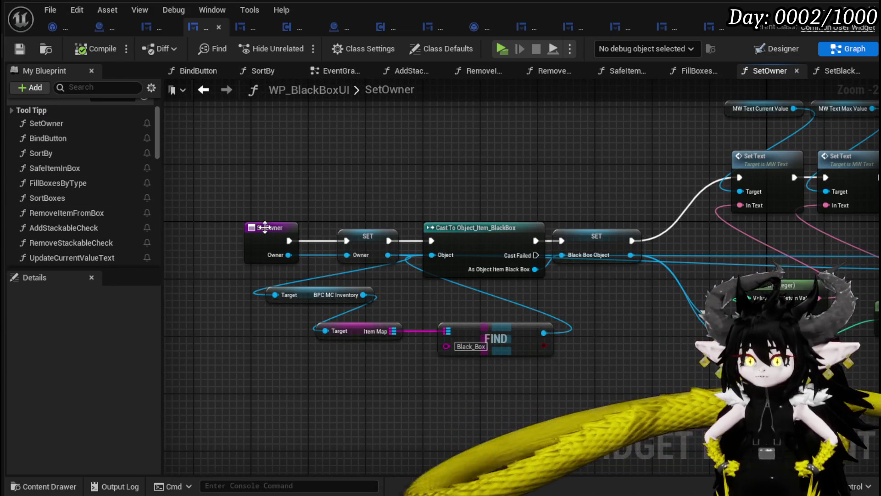
pyautogui.moveTo(265, 227); pyautogui.dragTo(209, 225)
pyautogui.moveTo(343, 234); pyautogui.dragTo(319, 235)
pyautogui.moveTo(301, 174)
pyautogui.mouseDown()
pyautogui.moveTo(323, 200)
pyautogui.moveTo(583, 365)
pyautogui.moveTo(385, 348)
pyautogui.mouseUp()
pyautogui.scroll(-1, 385, 348)
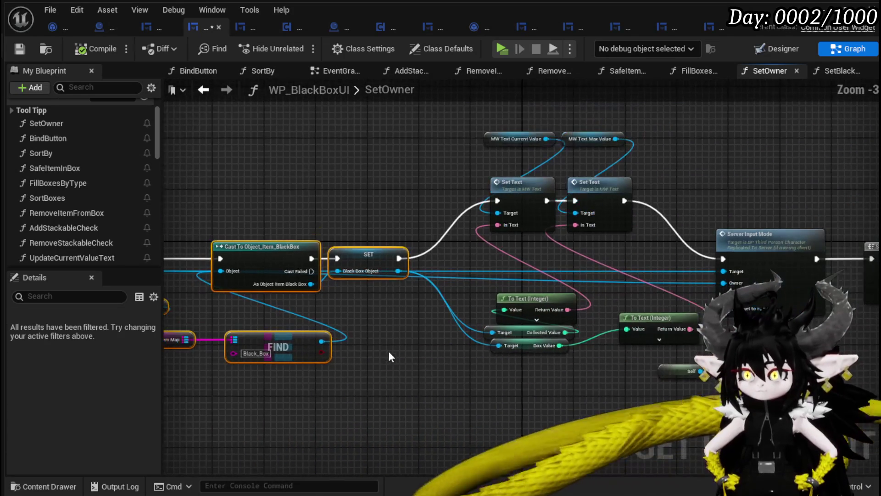
pyautogui.moveTo(471, 365)
pyautogui.mouseDown()
pyautogui.moveTo(592, 204)
pyautogui.moveTo(638, 192)
pyautogui.mouseUp()
pyautogui.moveTo(690, 184)
pyautogui.mouseDown()
pyautogui.moveTo(294, 195)
pyautogui.moveTo(576, 215)
pyautogui.moveTo(149, 172)
pyautogui.mouseUp()
pyautogui.scroll(-4, 480, 156)
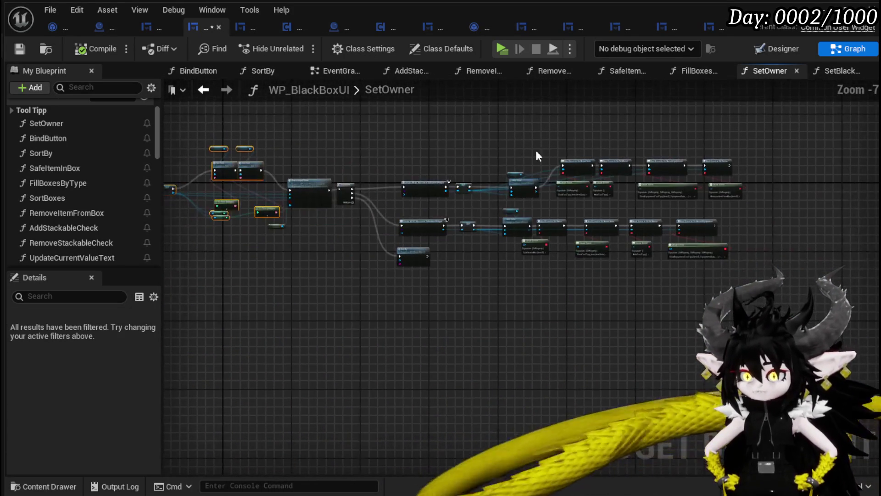
pyautogui.scroll(3, 524, 223)
pyautogui.moveTo(434, 265); pyautogui.dragTo(438, 327)
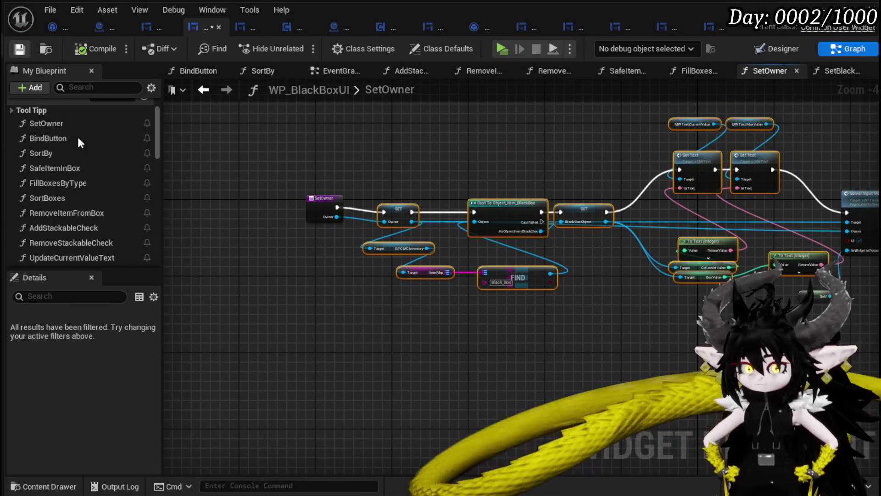
pyautogui.scroll(-3, 73, 163)
# Step: Paste the nodes into SetBlackBoxUIVisible, wire its entry to SET, and compile
pyautogui.doubleClick(51, 197)
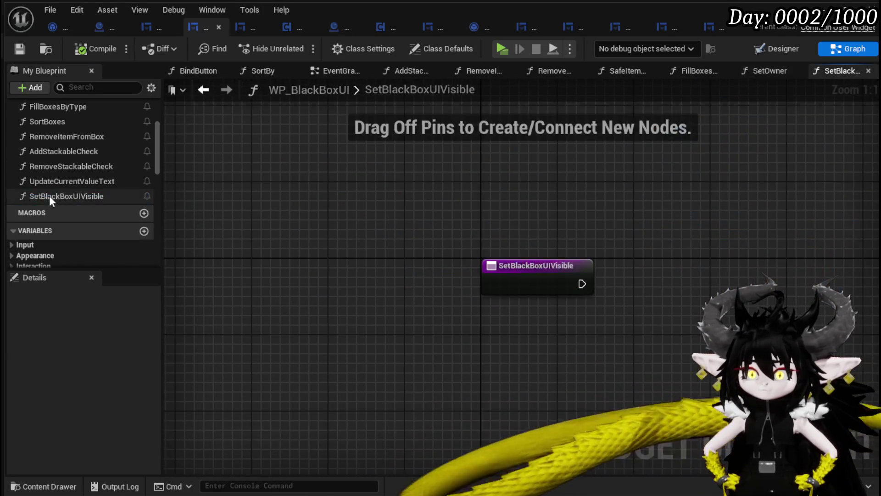
pyautogui.hotkey('ctrl', 'v')
pyautogui.moveTo(630, 235); pyautogui.dragTo(365, 242)
pyautogui.moveTo(285, 249)
pyautogui.mouseDown()
pyautogui.moveTo(356, 248)
pyautogui.moveTo(330, 258)
pyautogui.moveTo(436, 251)
pyautogui.mouseUp()
pyautogui.scroll(-4, 438, 267)
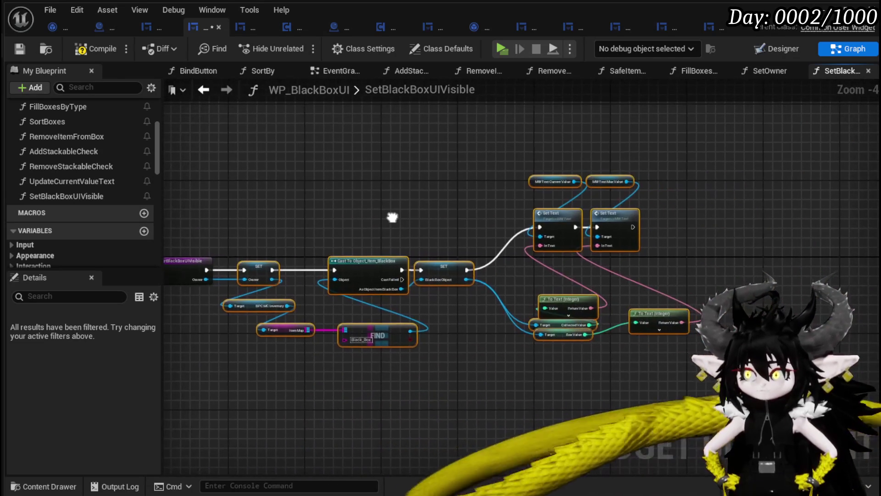
pyautogui.moveTo(394, 216); pyautogui.dragTo(581, 226)
pyautogui.click(89, 48)
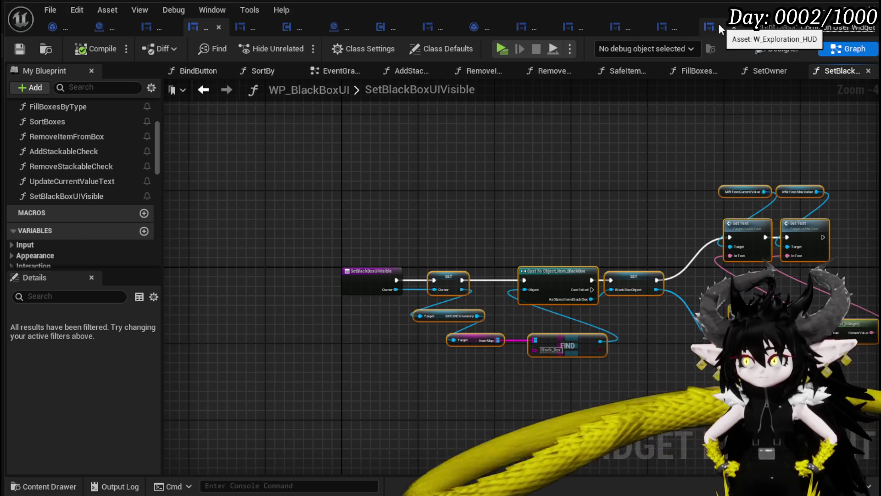
# Step: In W_Exploration_HUD, add a Set Black Box UIVisible call from Black Box UI, above Set Visibility
pyautogui.click(718, 25)
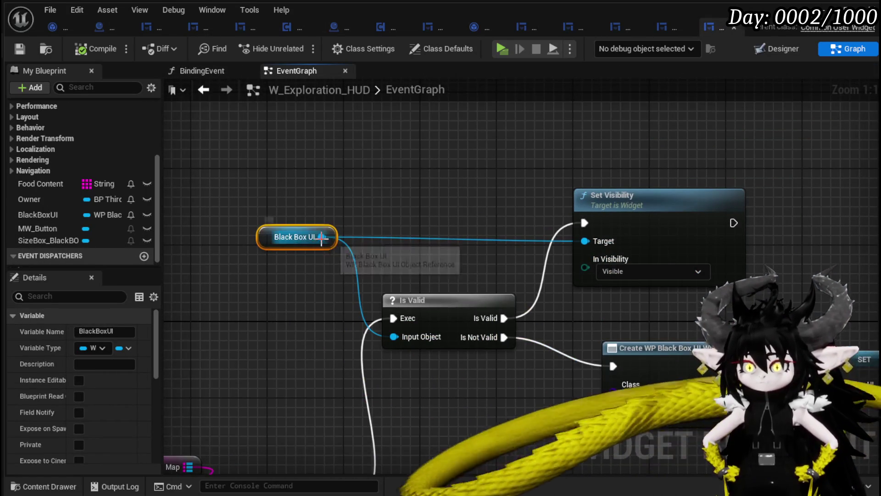
pyautogui.moveTo(321, 236); pyautogui.dragTo(422, 183)
pyautogui.write('Set Visi')
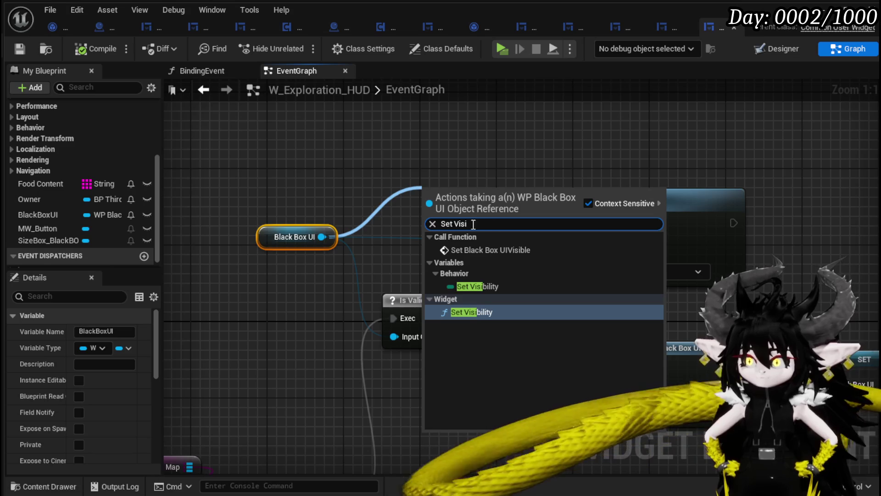
pyautogui.click(490, 249)
pyautogui.moveTo(295, 270); pyautogui.dragTo(503, 183)
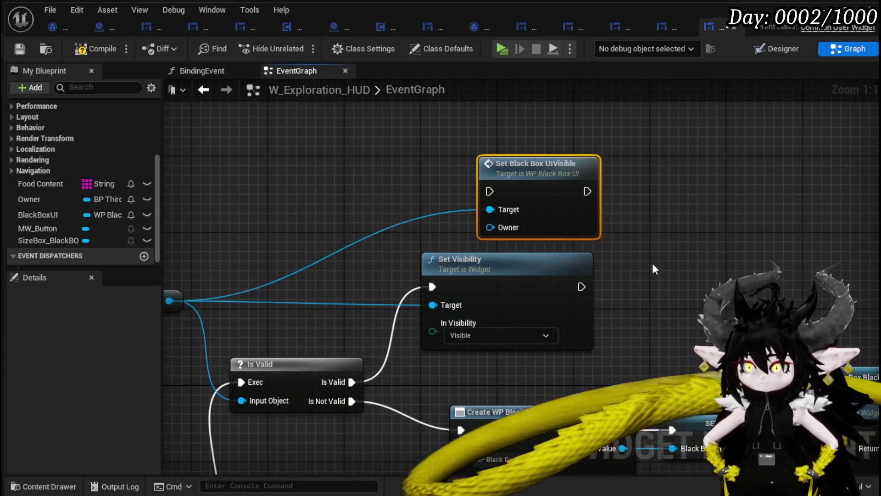
pyautogui.scroll(-3, 496, 215)
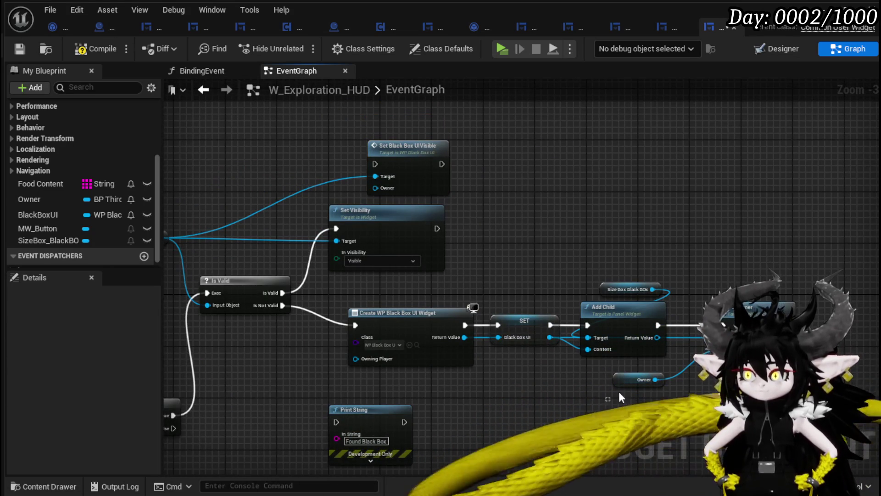
# Step: Wire a pasted Owner getter into the call's Owner input, compile, and start play-in-editor
pyautogui.click(640, 379)
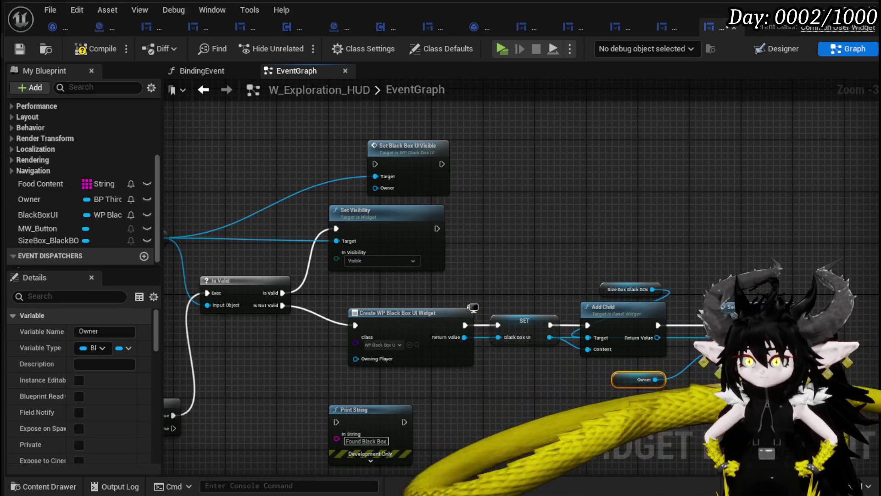
pyautogui.click(421, 284)
pyautogui.hotkey('ctrl', 'v')
pyautogui.moveTo(462, 289)
pyautogui.mouseDown()
pyautogui.moveTo(409, 210)
pyautogui.moveTo(375, 188)
pyautogui.moveTo(486, 232)
pyautogui.moveTo(465, 234)
pyautogui.moveTo(504, 230)
pyautogui.moveTo(540, 184)
pyautogui.moveTo(660, 202)
pyautogui.mouseUp()
pyautogui.click(84, 49)
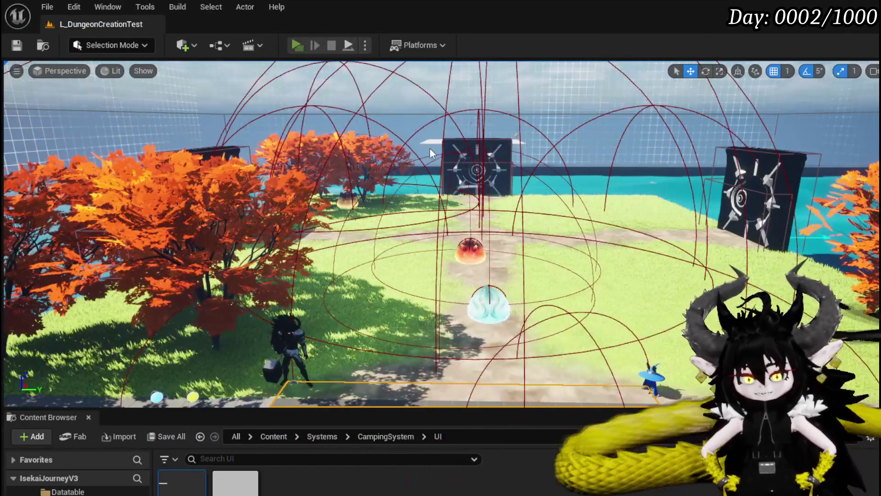
pyautogui.hotkey('alt', 'p')
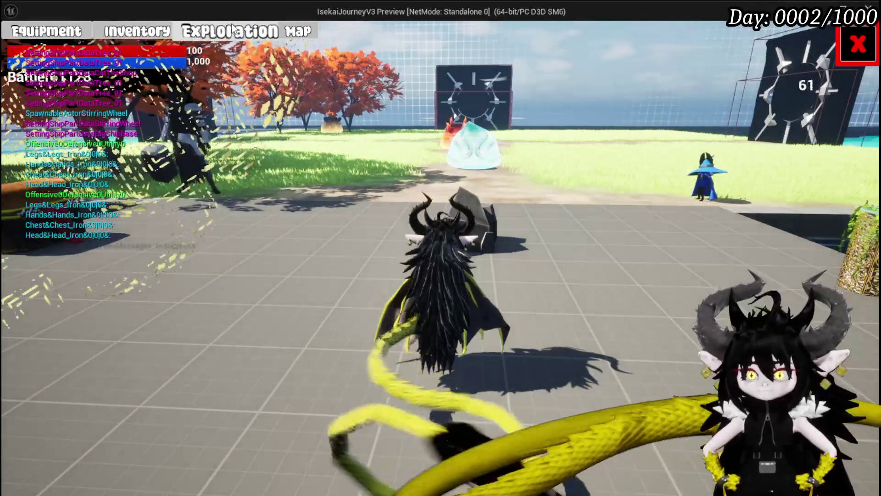
# Step: Move the iron chest and iron legs into the Black Box, then close and reopen the panel
pyautogui.press('e')
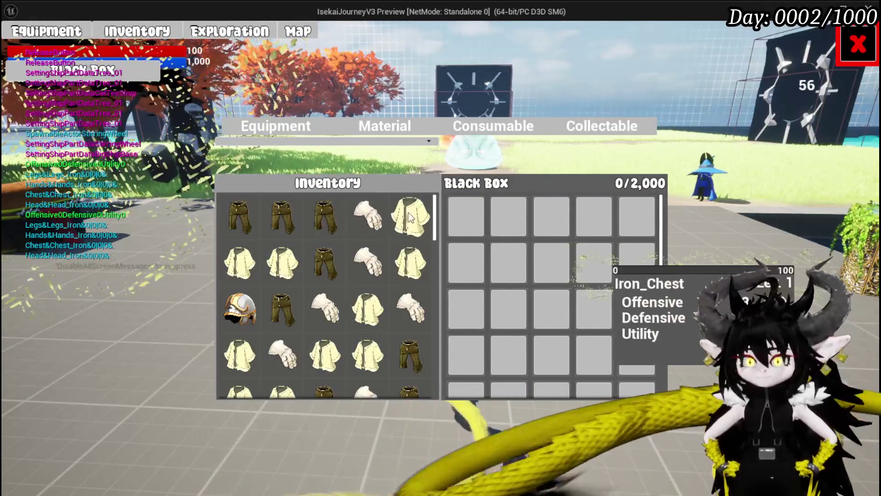
pyautogui.click(410, 216)
pyautogui.click(325, 216)
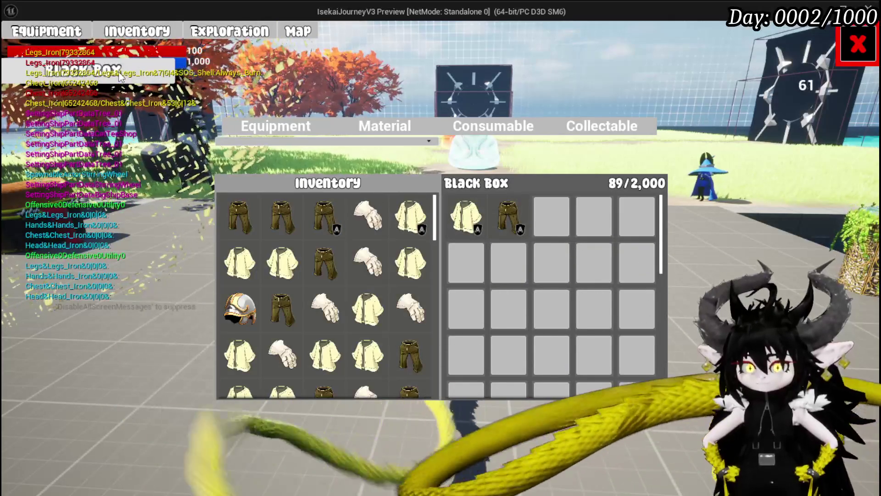
pyautogui.click(202, 31)
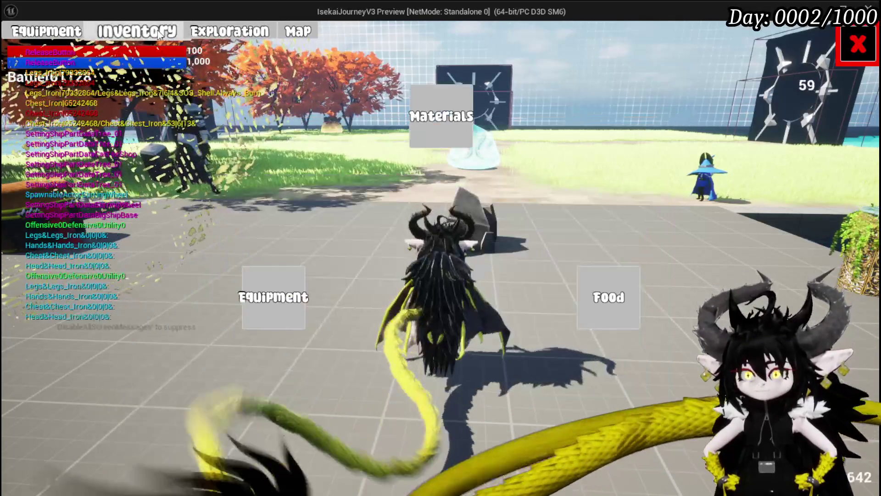
pyautogui.press('e')
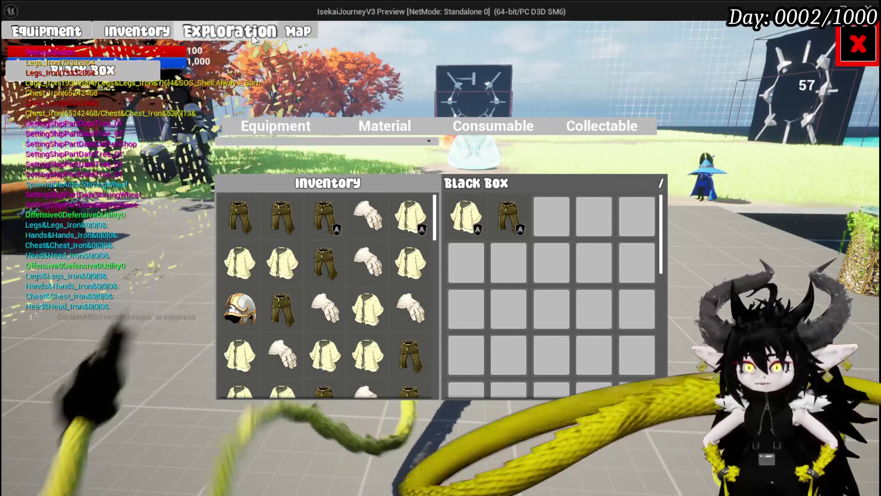
# Step: Recheck the Black Box contents, then open the Equipment screen's head-slot helmet list
pyautogui.click(120, 68)
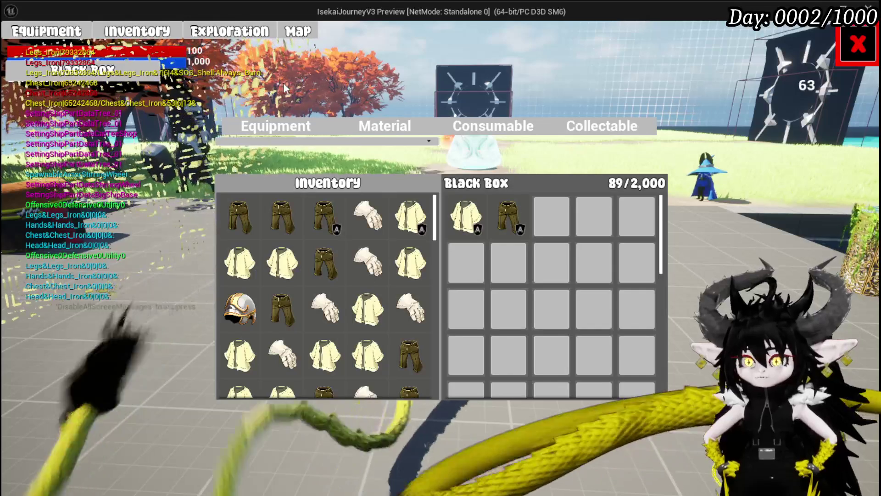
pyautogui.click(143, 39)
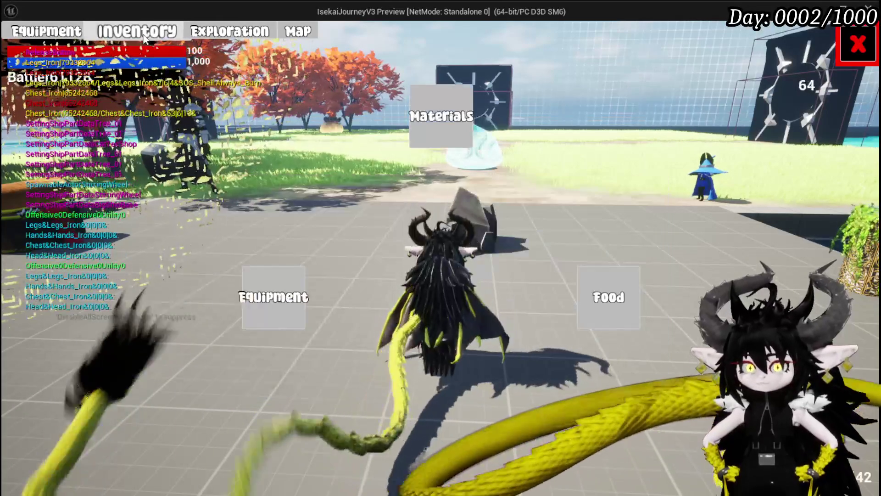
pyautogui.click(151, 33)
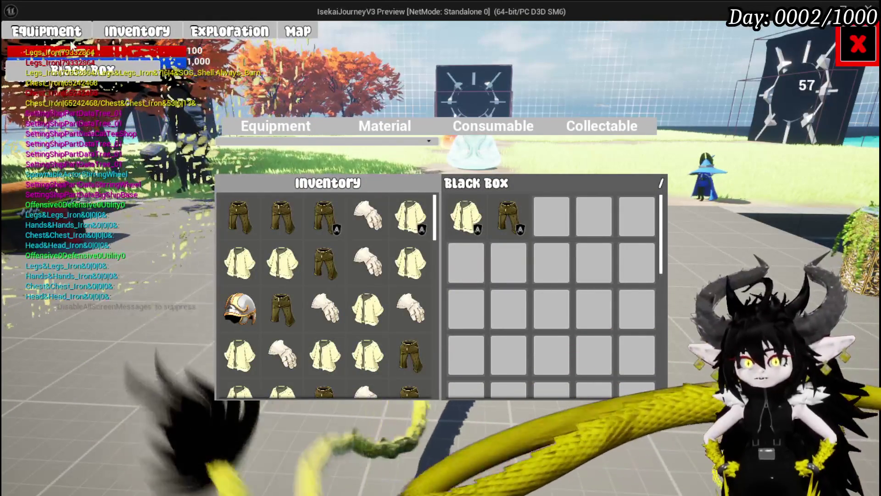
pyautogui.click(46, 31)
pyautogui.click(571, 162)
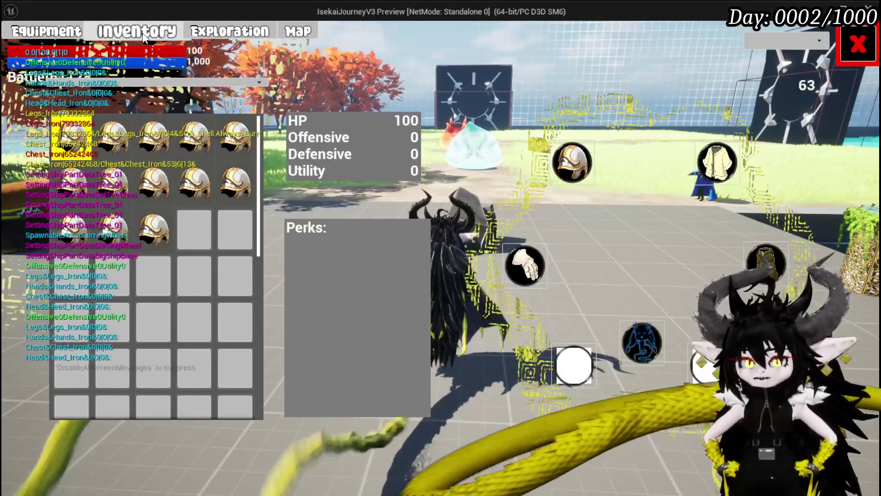
# Step: Equip the stronger Iron_Head helmet from the Inventory equipment list
pyautogui.click(144, 37)
pyautogui.click(260, 324)
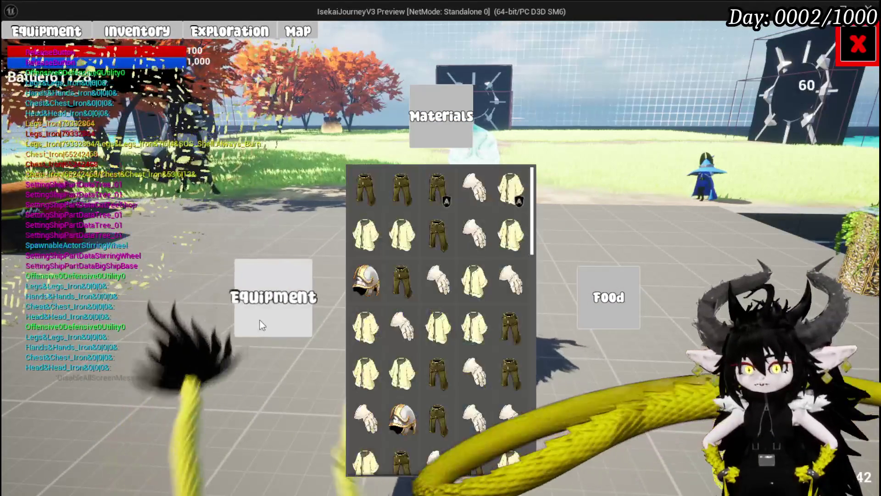
pyautogui.moveTo(372, 288)
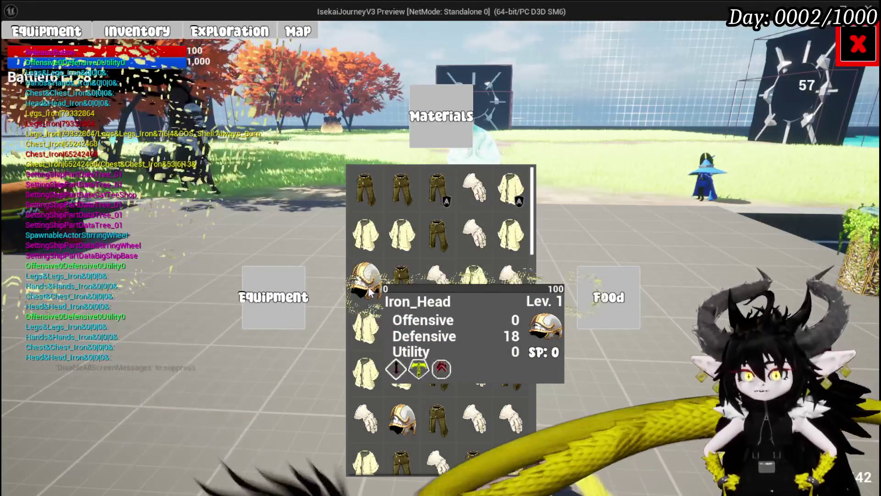
pyautogui.click(360, 278)
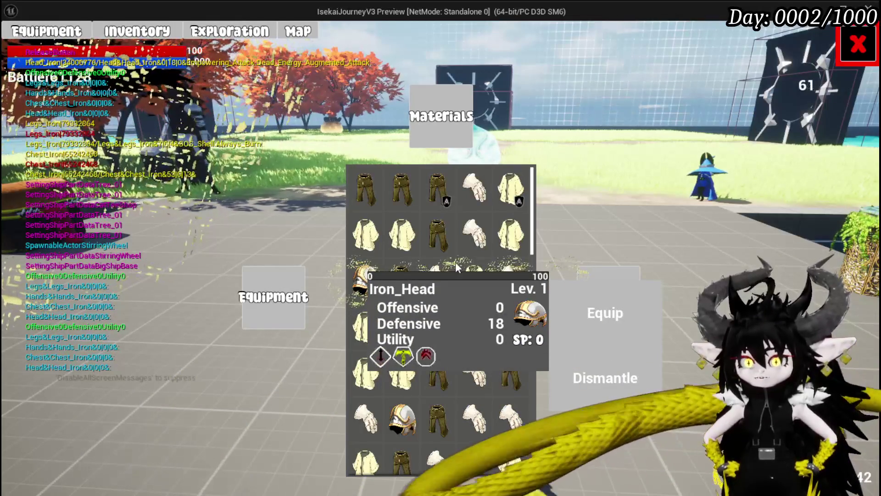
pyautogui.click(399, 415)
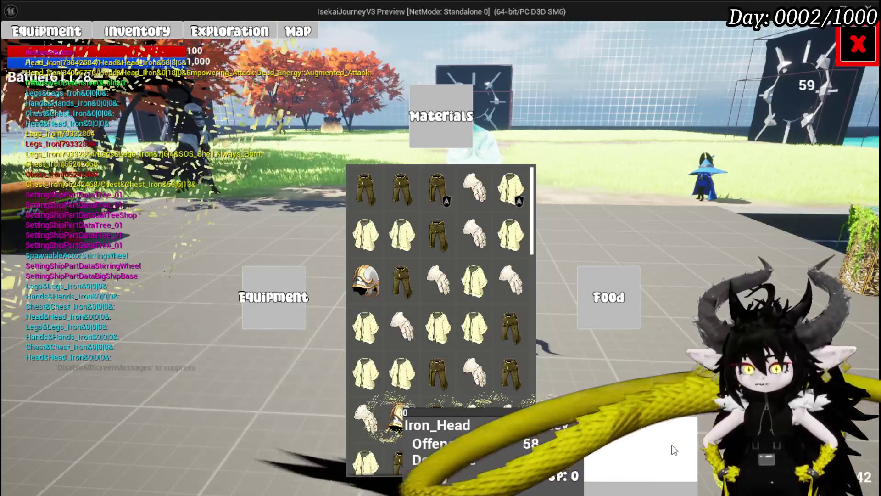
pyautogui.click(674, 450)
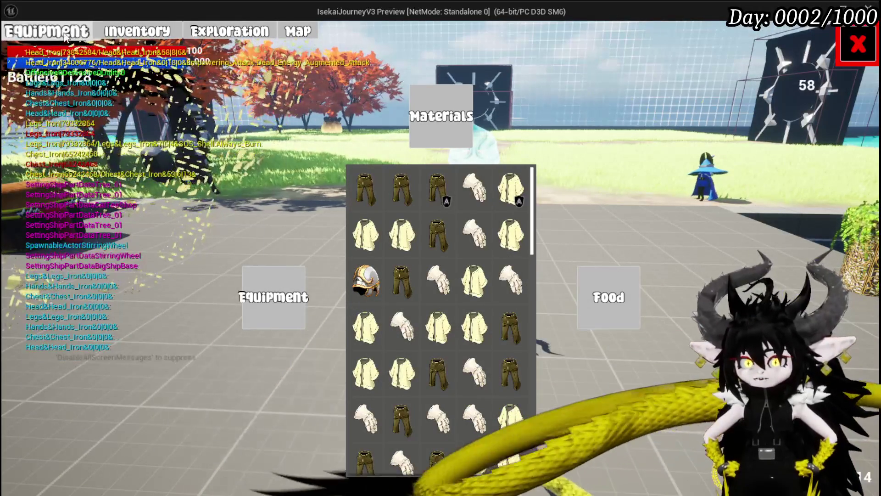
# Step: Equip a helmet from the Equipment screen's head slot list
pyautogui.click(64, 37)
pyautogui.click(195, 174)
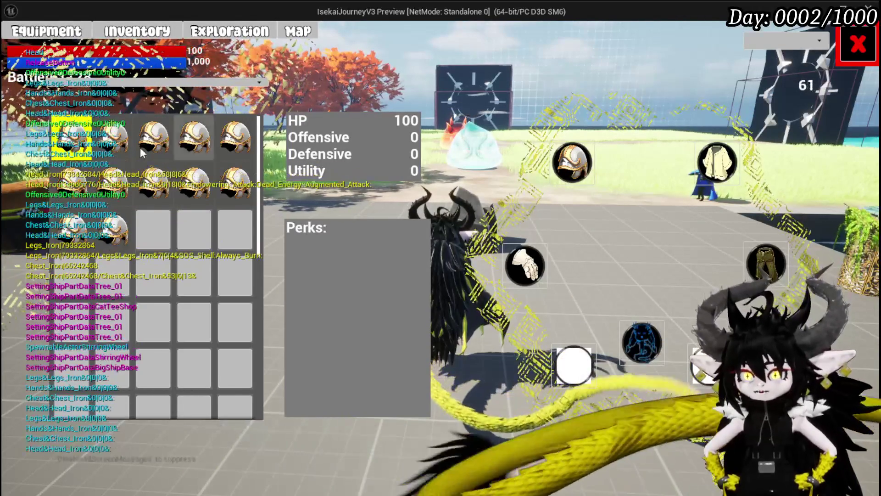
pyautogui.moveTo(136, 159)
pyautogui.click(137, 31)
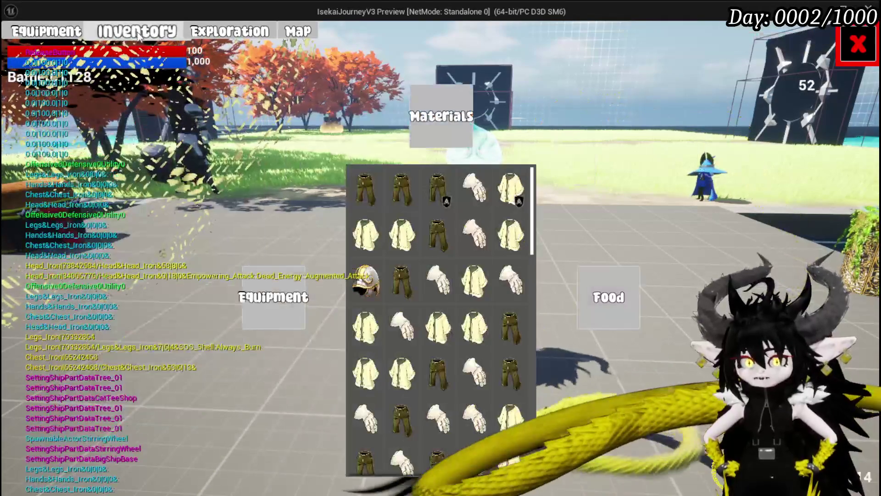
pyautogui.click(46, 31)
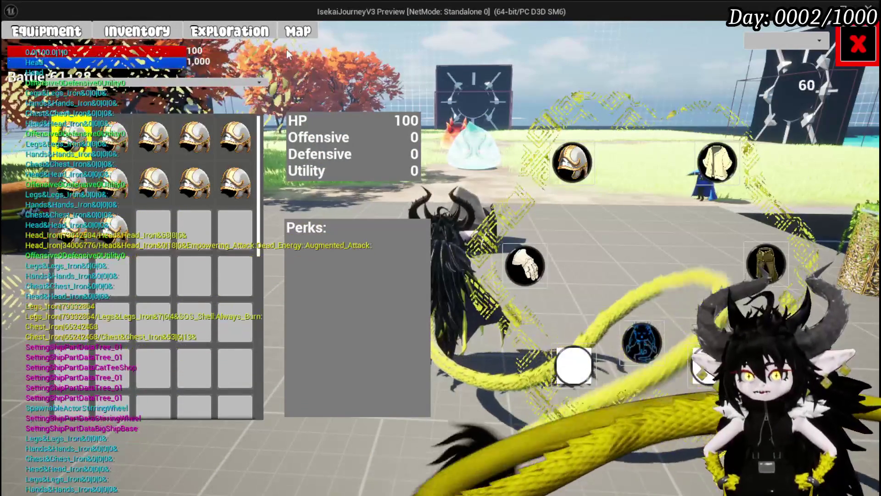
# Step: Cycle through the Inventory, Exploration and Equipment screens, then stop the play session
pyautogui.click(130, 32)
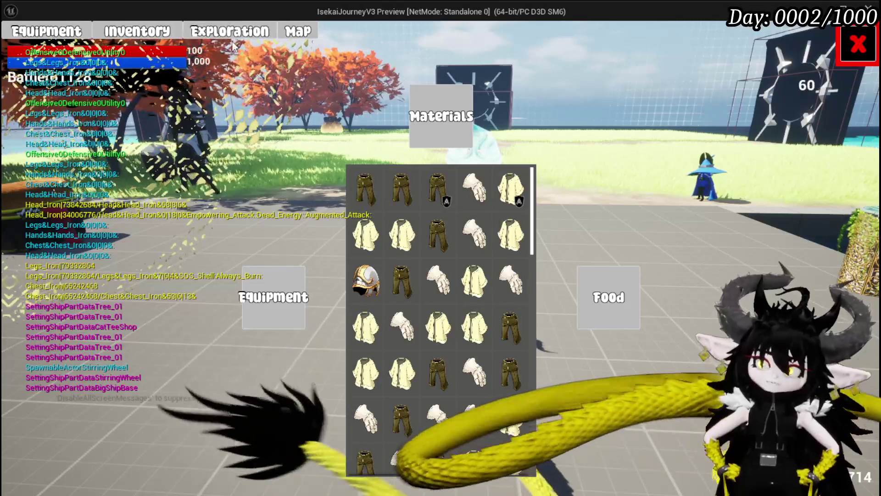
pyautogui.click(270, 41)
pyautogui.click(46, 31)
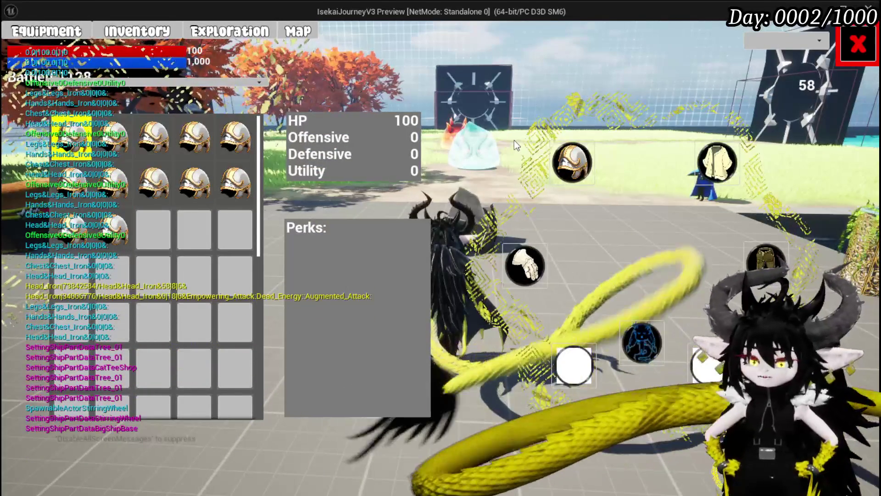
pyautogui.click(170, 32)
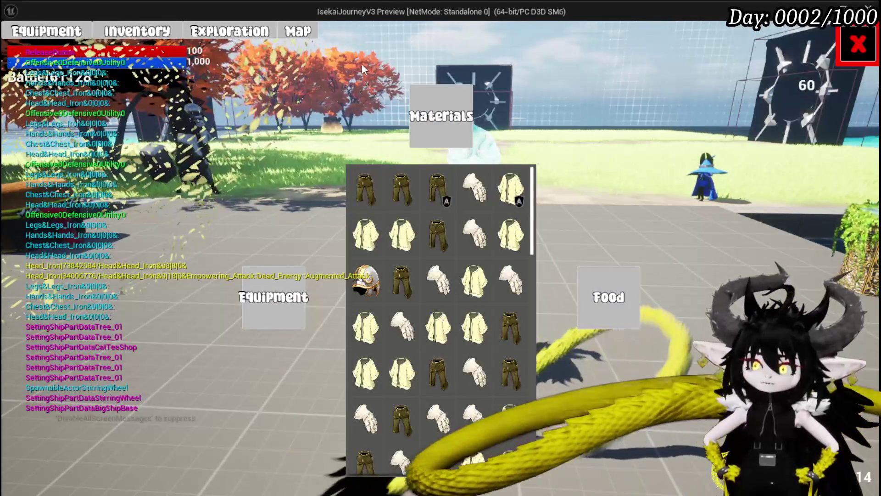
pyautogui.click(206, 39)
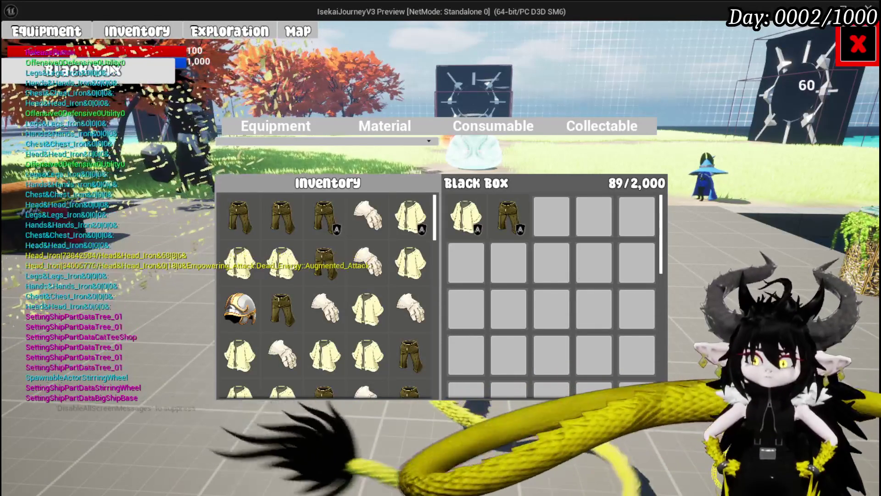
pyautogui.press('Escape')
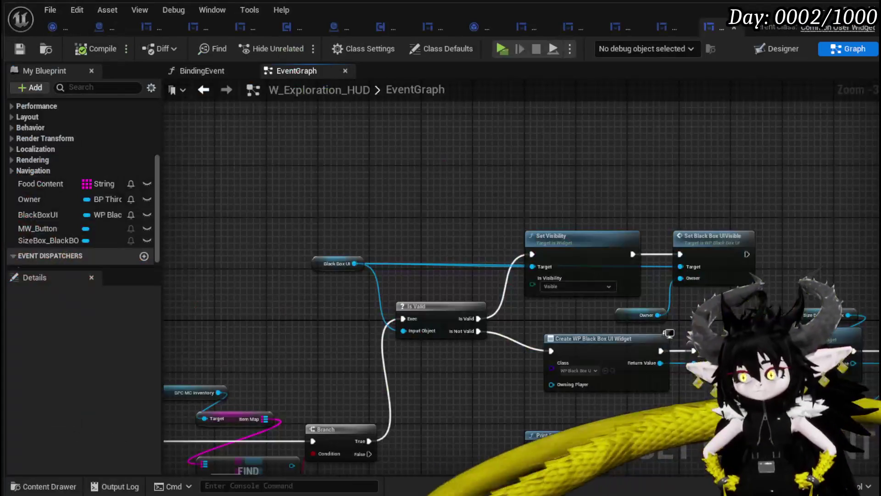
# Step: Delete the Set Visibility and Set Black Box UIVisible nodes from the Black Box logic
pyautogui.moveTo(519, 302)
pyautogui.mouseDown()
pyautogui.moveTo(327, 216)
pyautogui.moveTo(275, 211)
pyautogui.moveTo(619, 222)
pyautogui.moveTo(353, 240)
pyautogui.mouseUp()
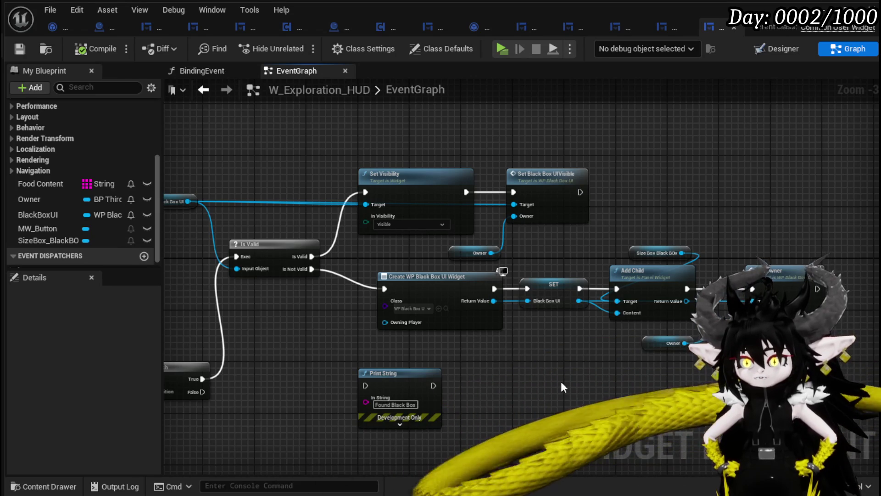
pyautogui.click(663, 345)
pyautogui.click(780, 271)
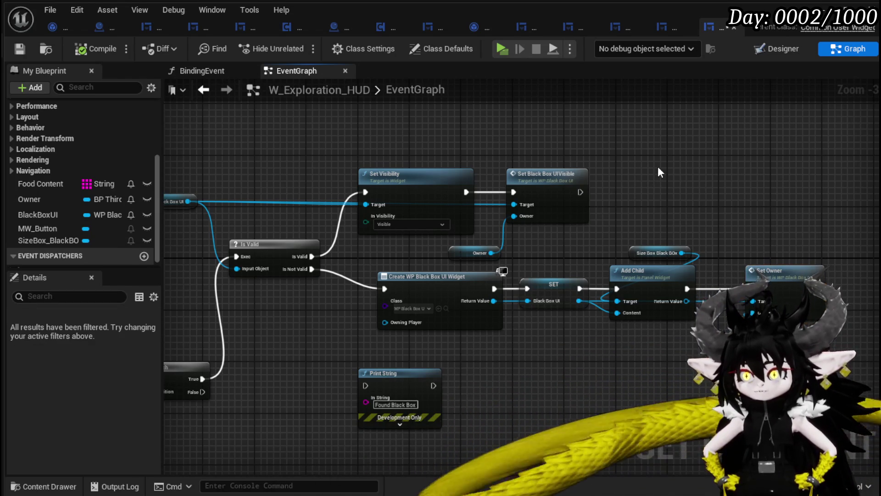
pyautogui.moveTo(533, 241); pyautogui.dragTo(531, 251)
pyautogui.press('Delete')
# Step: Run Set Owner from Is Valid, with Black Box UI as Target and Owner, then save
pyautogui.moveTo(609, 227)
pyautogui.mouseDown()
pyautogui.moveTo(718, 142)
pyautogui.moveTo(544, 142)
pyautogui.mouseUp()
pyautogui.moveTo(366, 242); pyautogui.dragTo(404, 263)
pyautogui.moveTo(350, 276)
pyautogui.mouseDown()
pyautogui.moveTo(516, 191)
pyautogui.moveTo(534, 173)
pyautogui.mouseUp()
pyautogui.moveTo(225, 222)
pyautogui.mouseDown()
pyautogui.moveTo(557, 185)
pyautogui.moveTo(533, 186)
pyautogui.mouseUp()
pyautogui.moveTo(562, 222); pyautogui.dragTo(533, 198)
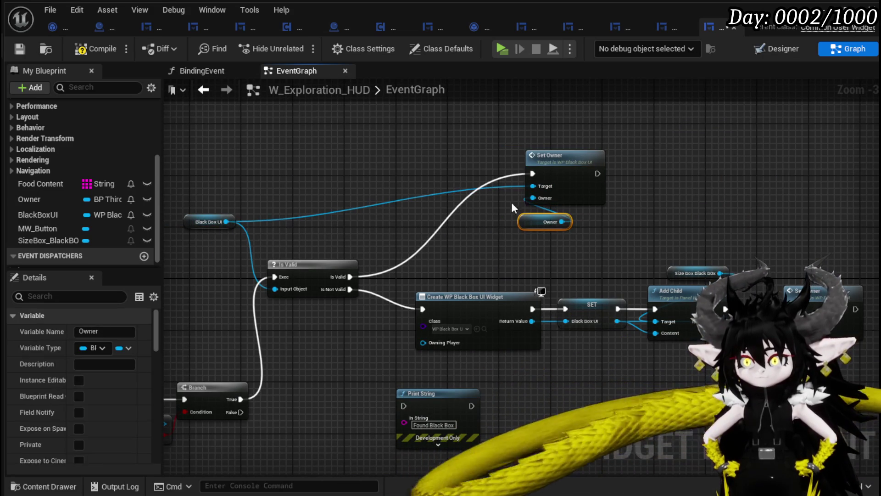
pyautogui.moveTo(597, 154)
pyautogui.mouseDown()
pyautogui.moveTo(491, 218)
pyautogui.moveTo(498, 213)
pyautogui.mouseUp()
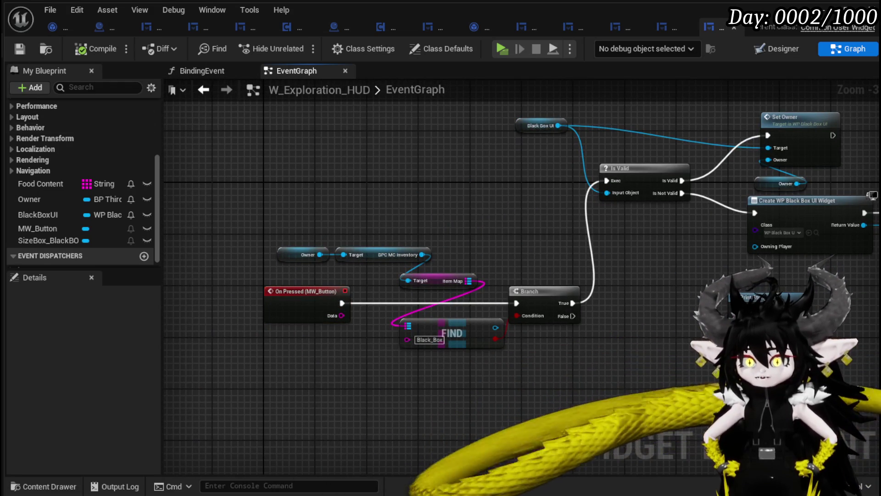
pyautogui.click(28, 54)
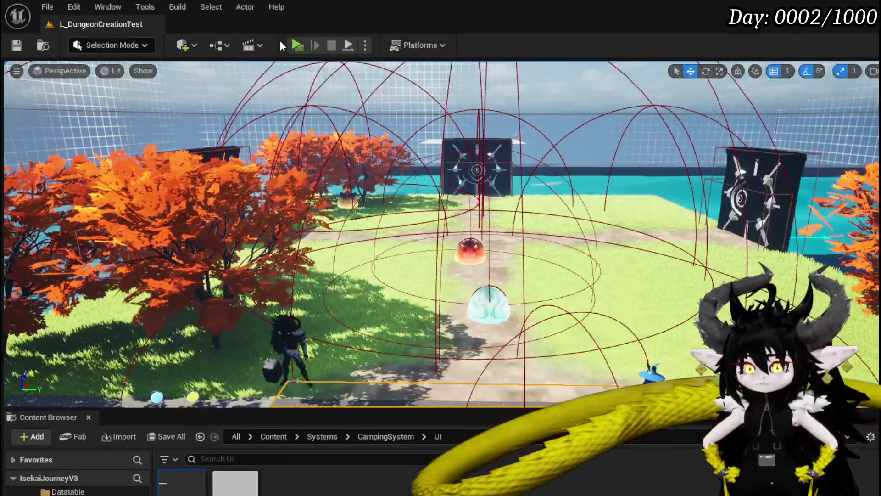
# Step: Start play-in-editor and move two chests and the legs into the Black Box
pyautogui.click(296, 46)
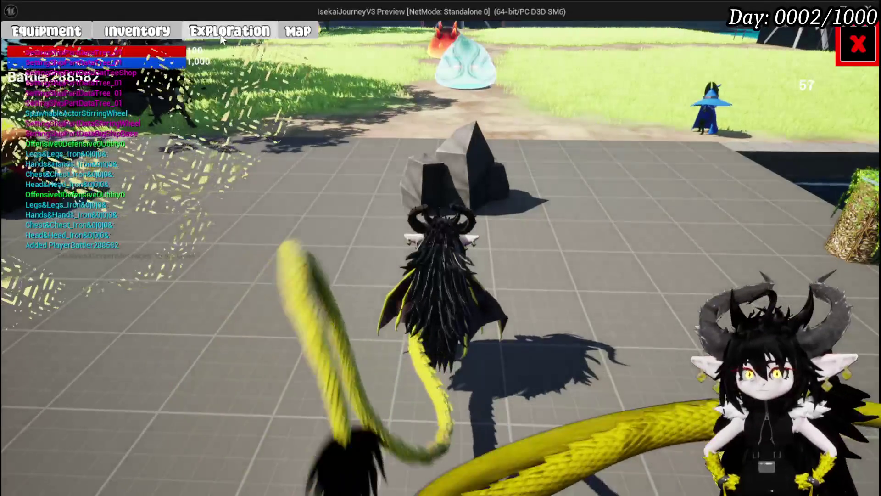
pyautogui.click(151, 69)
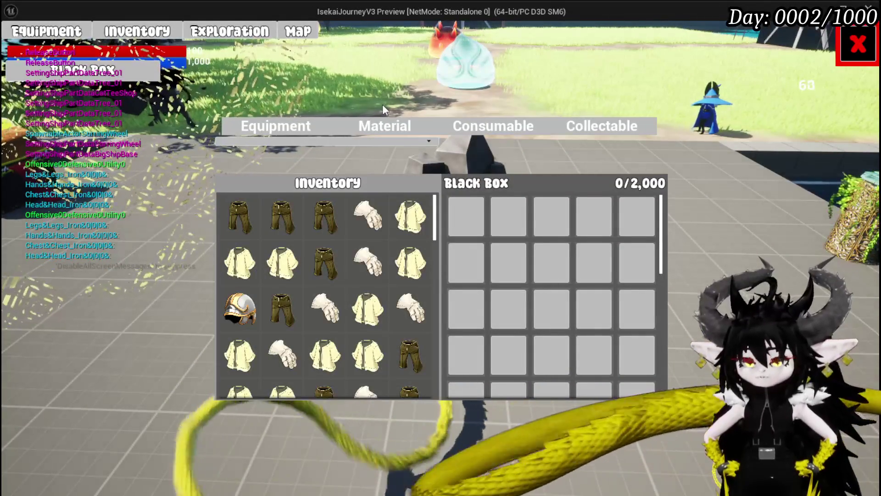
pyautogui.click(410, 216)
pyautogui.click(409, 261)
pyautogui.click(324, 262)
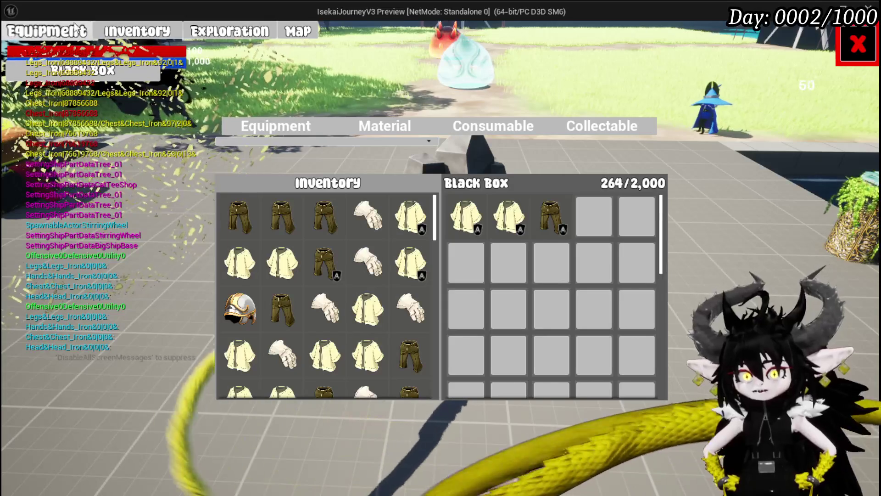
# Step: Close and reopen the Black Box panel to confirm the items remain, then stop play
pyautogui.click(166, 39)
pyautogui.click(129, 74)
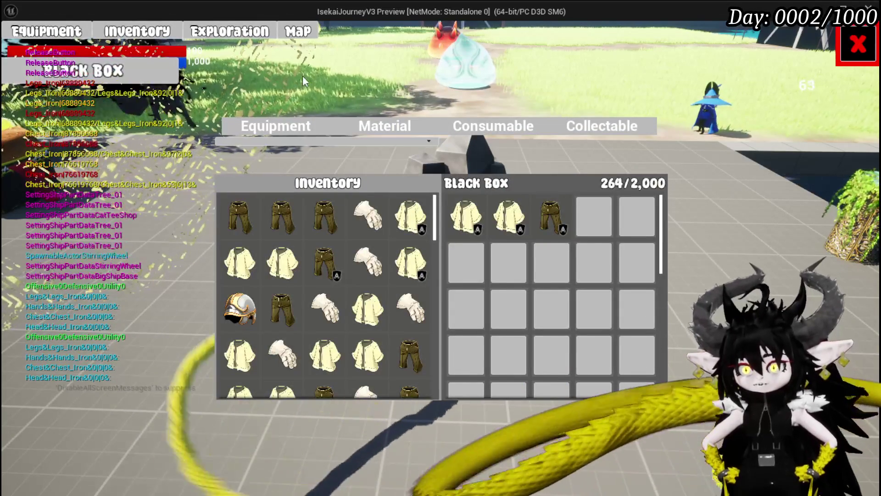
pyautogui.moveTo(561, 222)
pyautogui.moveTo(458, 223)
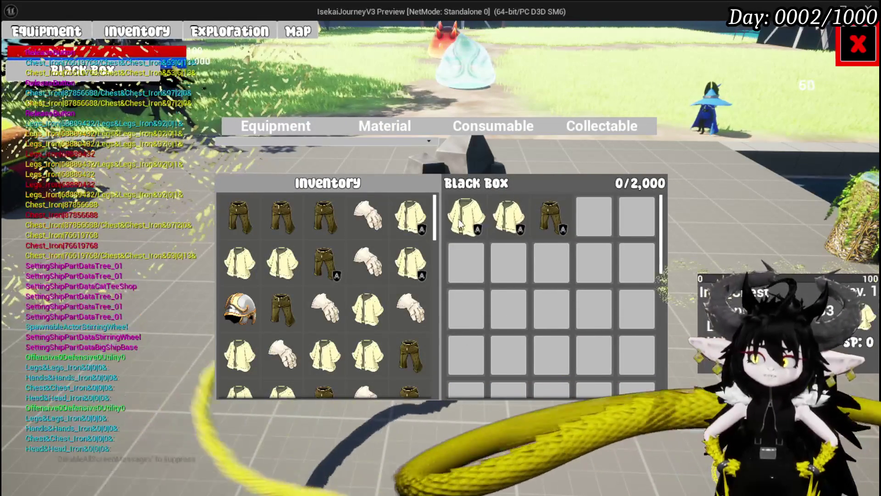
pyautogui.press('Escape')
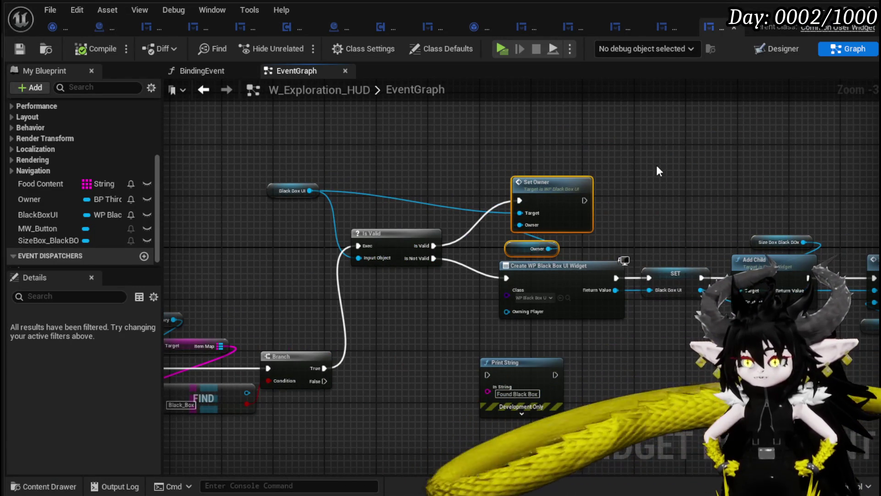
# Step: Add a Set Visibility node targeting Black Box UI and move it up and right
pyautogui.moveTo(657, 167)
pyautogui.mouseDown()
pyautogui.moveTo(485, 186)
pyautogui.moveTo(574, 201)
pyautogui.mouseUp()
pyautogui.moveTo(255, 225); pyautogui.dragTo(295, 226)
pyautogui.write('Set Visi')
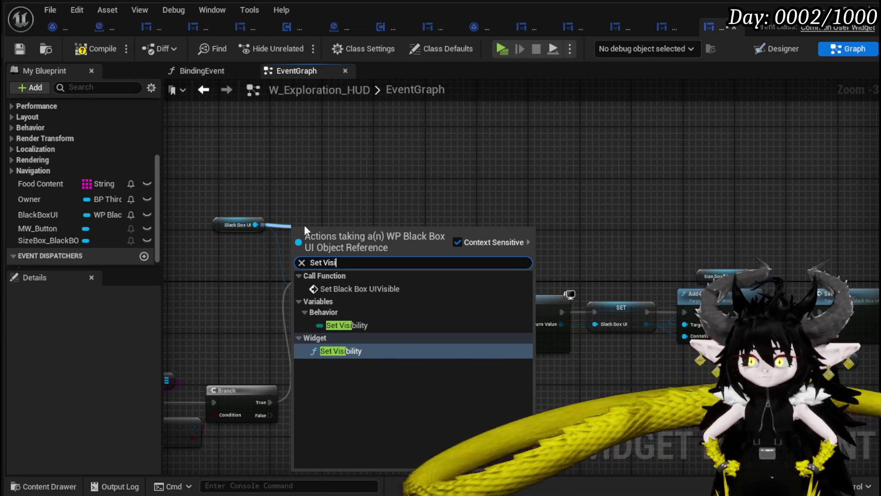
pyautogui.click(342, 351)
pyautogui.moveTo(360, 240); pyautogui.dragTo(473, 214)
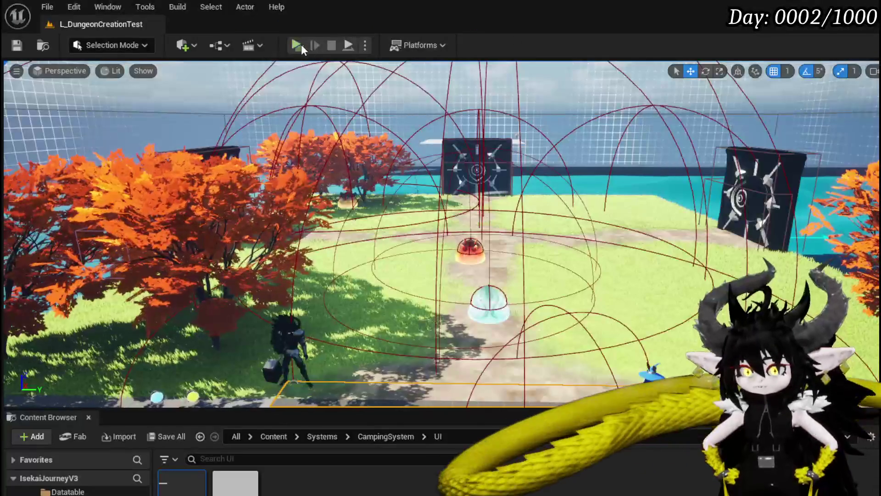
# Step: Launch the game preview and move two legs items and two gloves into the Black Box
pyautogui.click(300, 45)
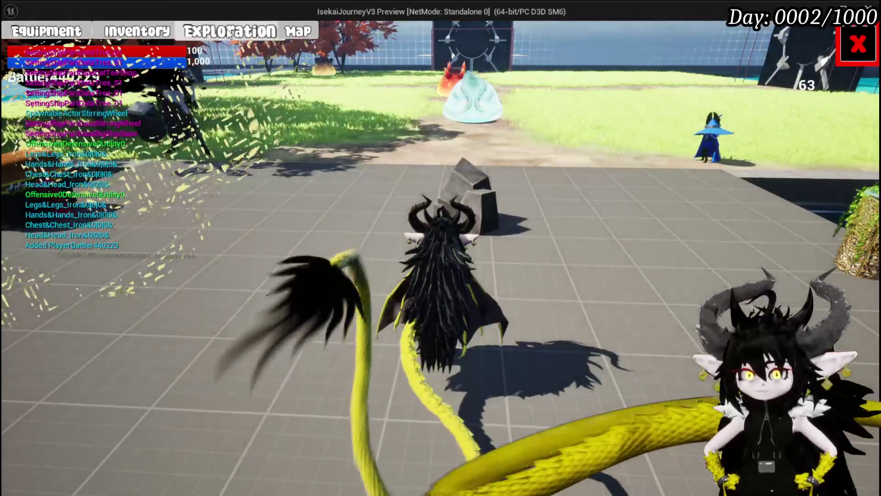
pyautogui.click(173, 36)
pyautogui.click(337, 229)
pyautogui.click(381, 227)
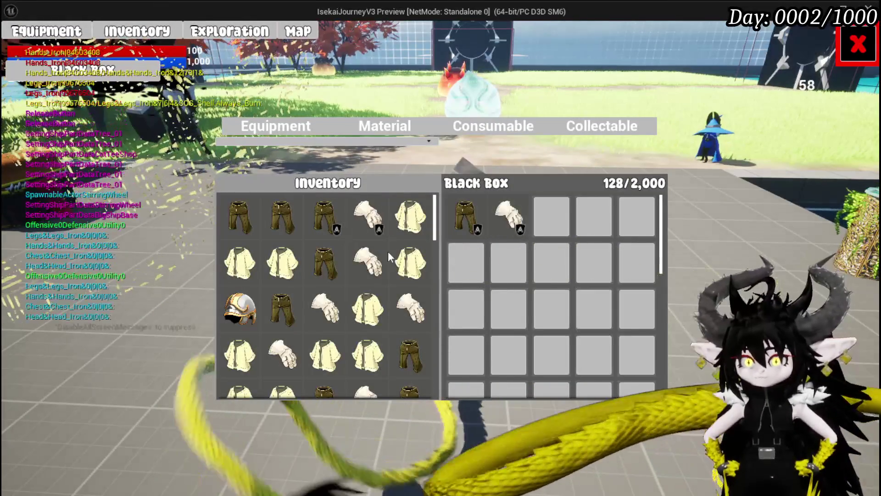
pyautogui.click(371, 266)
pyautogui.click(323, 275)
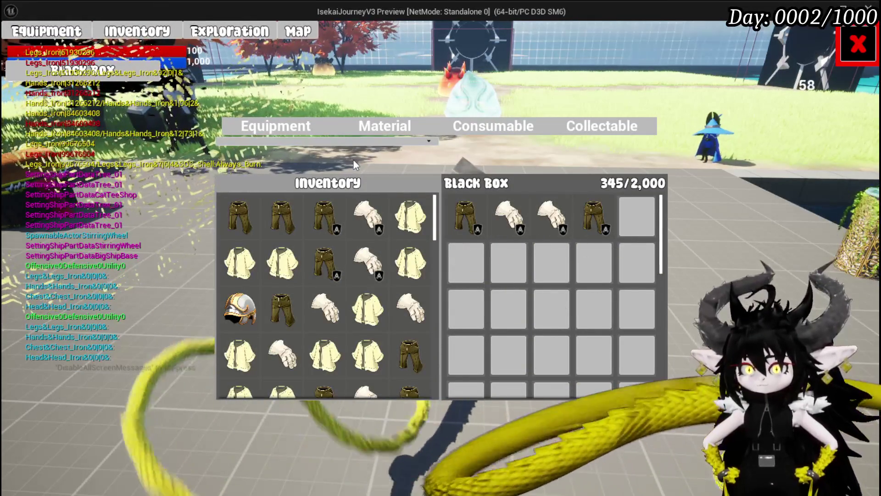
# Step: Switch to Equipment and back, take the legs and gloves out, and stop the preview
pyautogui.click(46, 31)
pyautogui.click(221, 33)
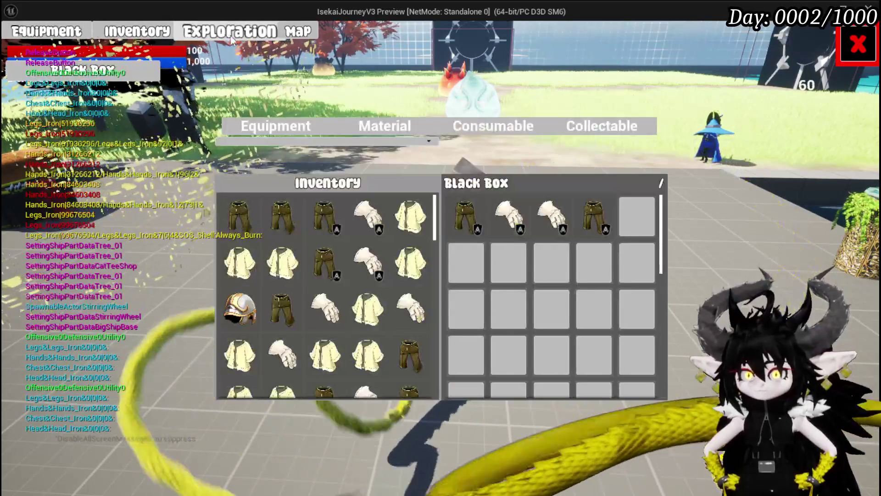
pyautogui.click(593, 220)
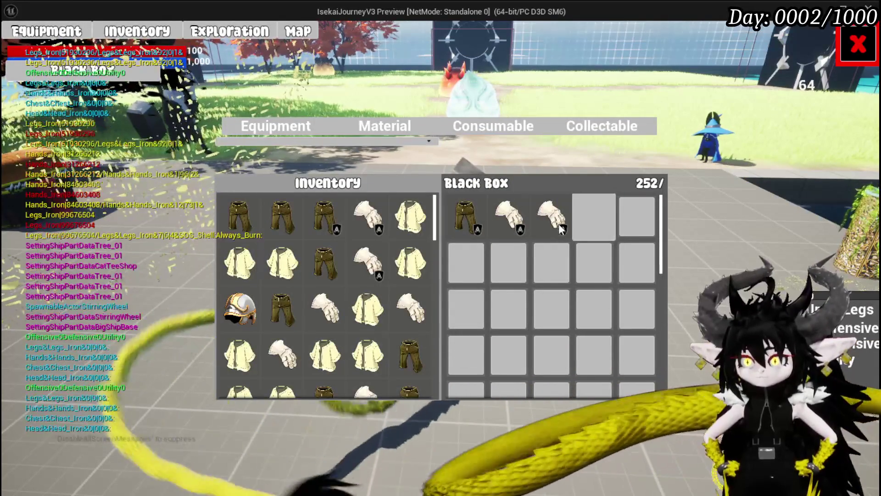
pyautogui.click(538, 213)
pyautogui.click(493, 216)
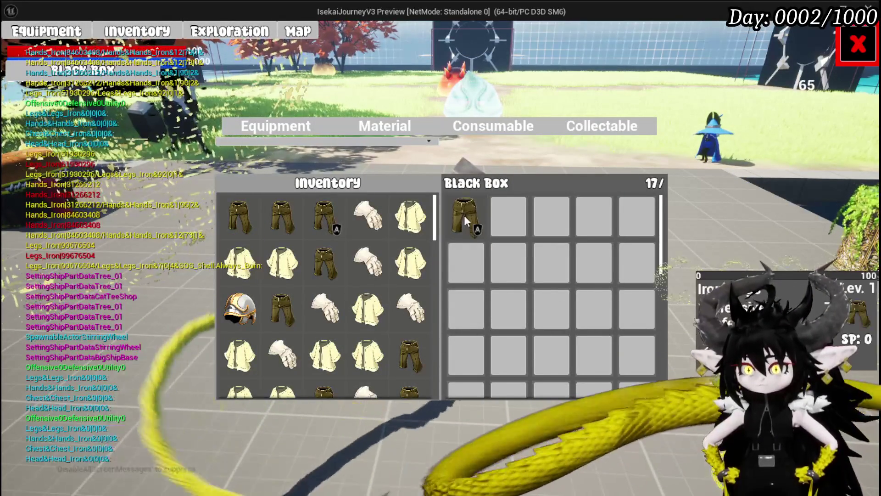
pyautogui.click(464, 215)
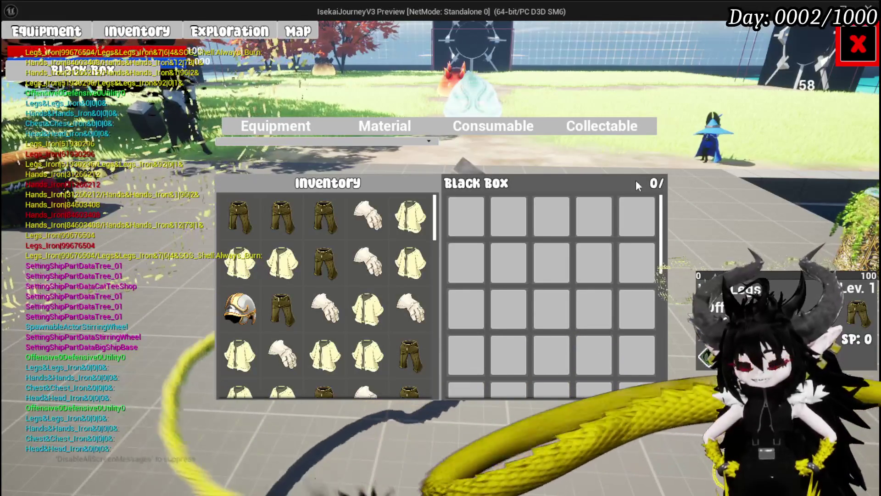
pyautogui.press('Escape')
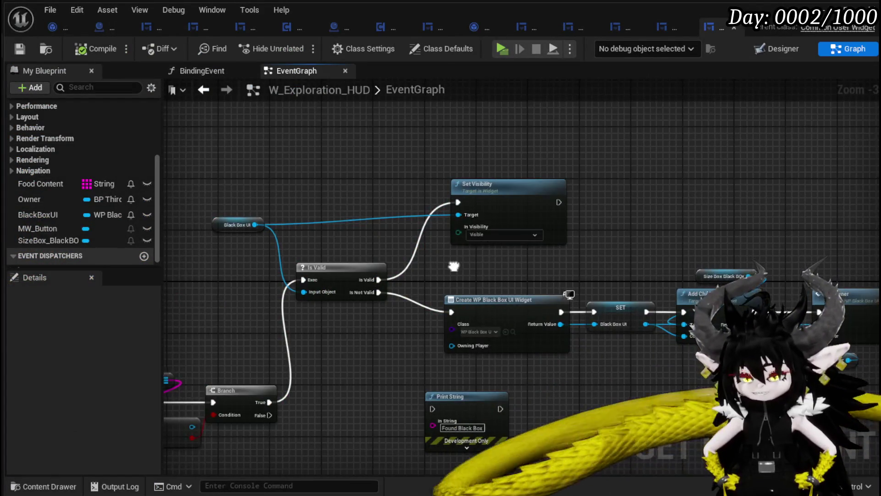
# Step: Add a Set Black Box UIVisible call from the Black Box UI reference after Set Visibility
pyautogui.moveTo(453, 266); pyautogui.dragTo(423, 281)
pyautogui.click(579, 195)
pyautogui.moveTo(413, 245)
pyautogui.mouseDown()
pyautogui.moveTo(456, 251)
pyautogui.moveTo(258, 192)
pyautogui.mouseUp()
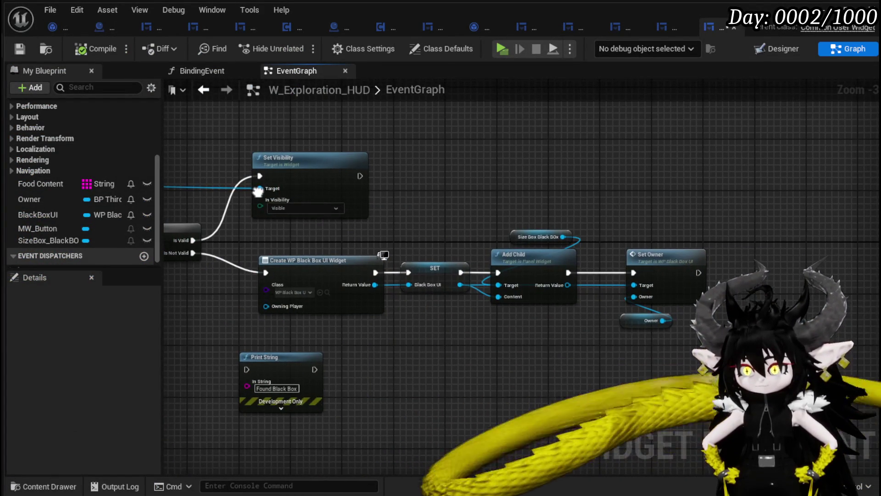
pyautogui.moveTo(613, 368); pyautogui.dragTo(755, 425)
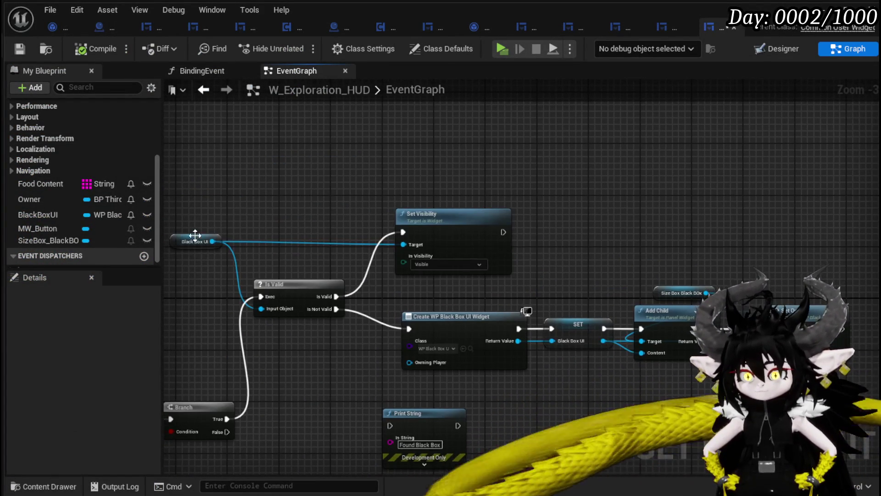
pyautogui.moveTo(257, 251); pyautogui.dragTo(608, 234)
pyautogui.write('Set Visi')
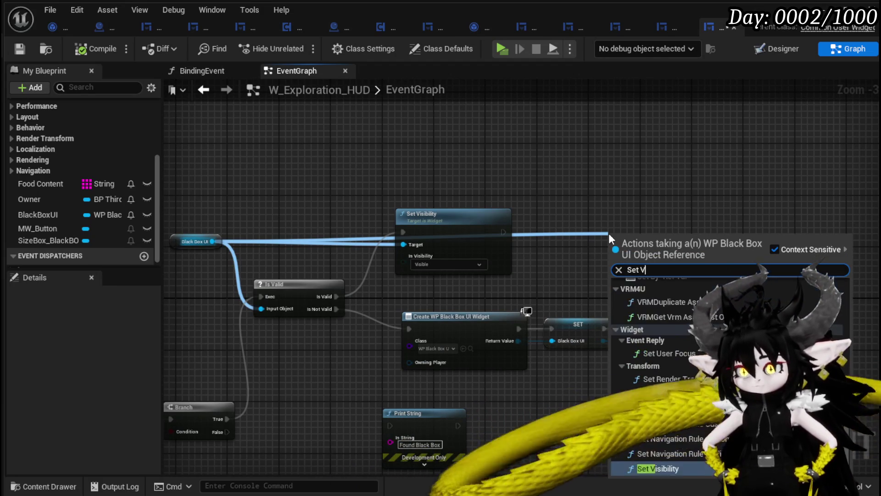
pyautogui.click(667, 295)
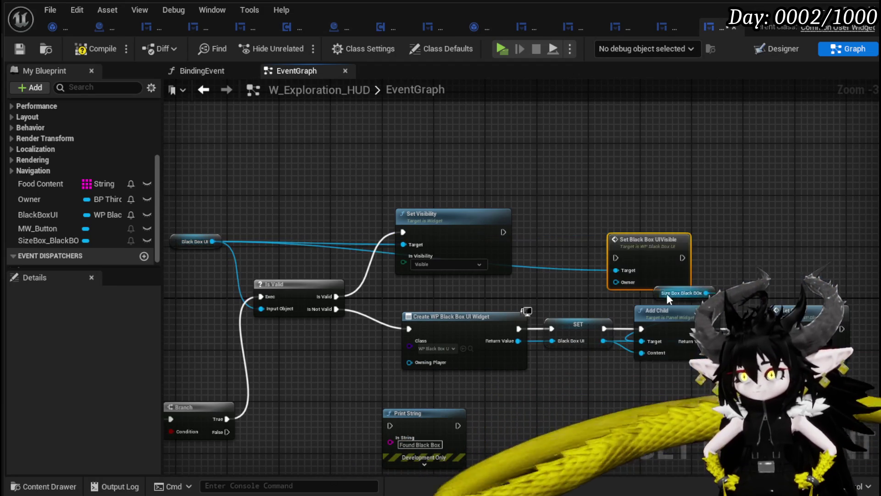
# Step: Feed an Owner reference into the new call, then save and compile the HUD blueprint
pyautogui.moveTo(582, 225); pyautogui.dragTo(557, 230)
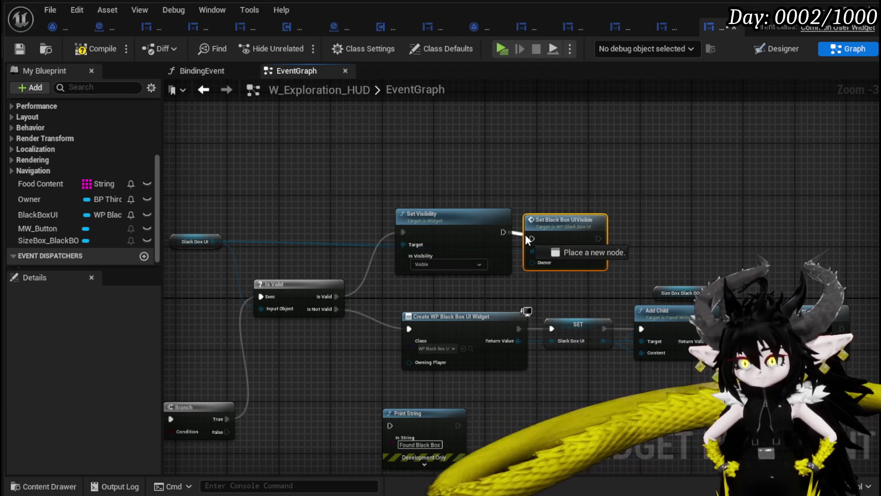
pyautogui.moveTo(372, 219)
pyautogui.mouseDown()
pyautogui.moveTo(459, 214)
pyautogui.moveTo(360, 209)
pyautogui.mouseUp()
pyautogui.moveTo(692, 268); pyautogui.dragTo(821, 236)
pyautogui.moveTo(678, 257); pyautogui.dragTo(621, 335)
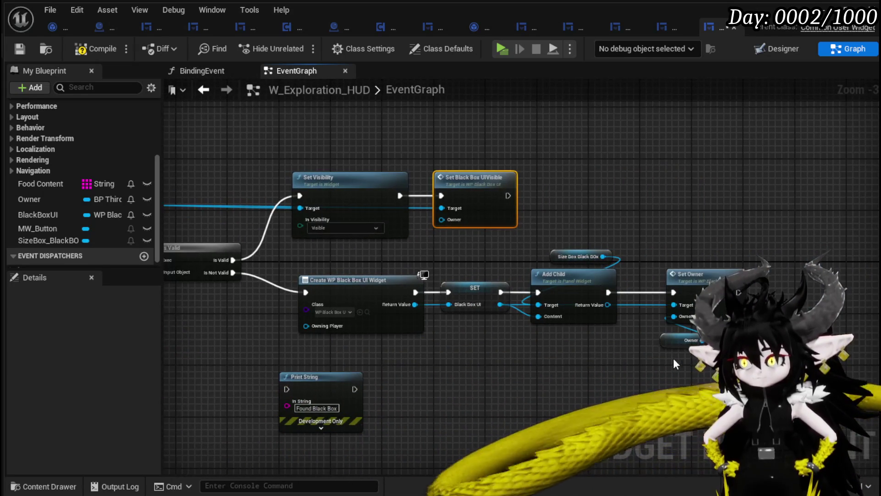
pyautogui.click(693, 342)
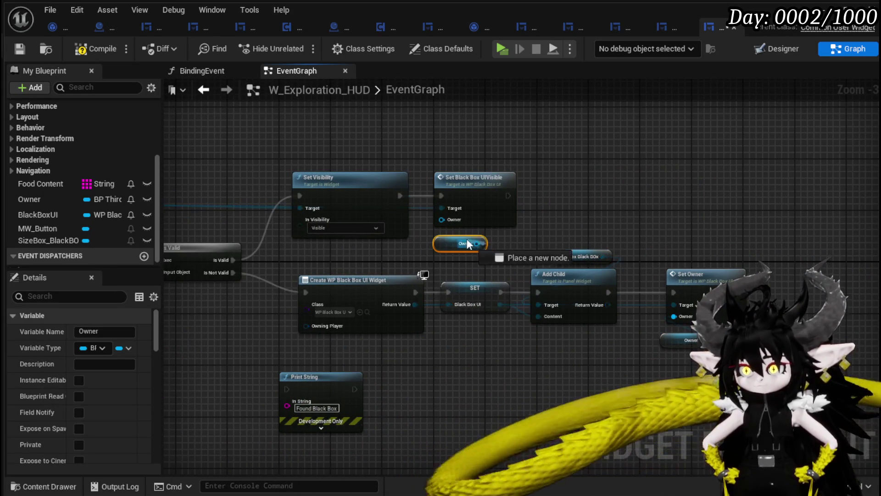
pyautogui.moveTo(447, 221); pyautogui.dragTo(450, 175)
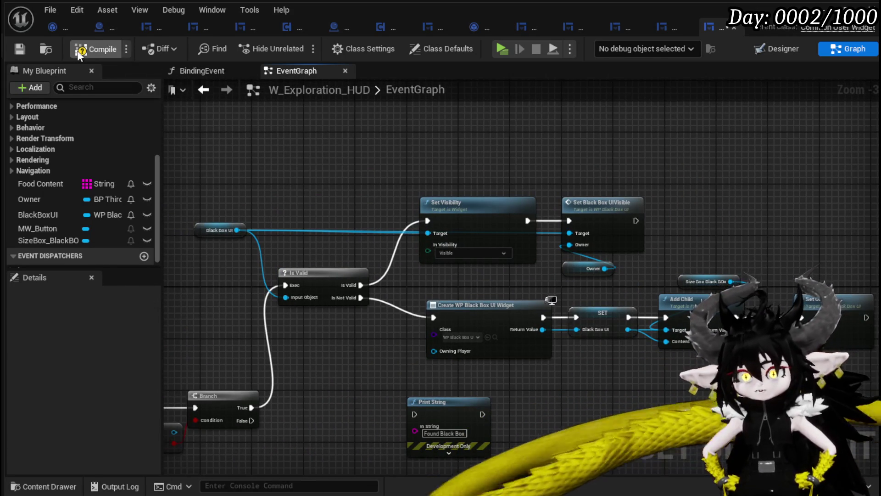
pyautogui.click(18, 49)
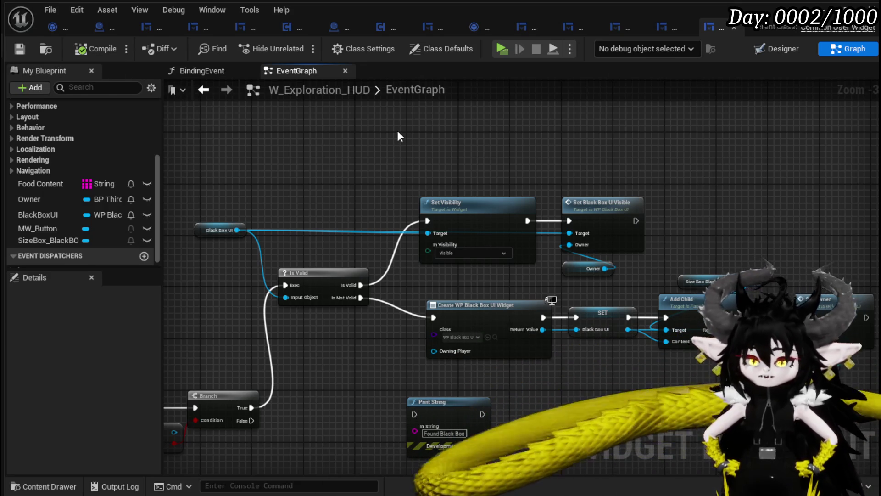
pyautogui.moveTo(395, 134)
pyautogui.mouseDown()
pyautogui.moveTo(446, 137)
pyautogui.moveTo(324, 242)
pyautogui.moveTo(385, 301)
pyautogui.mouseUp()
pyautogui.moveTo(342, 323)
pyautogui.mouseDown()
pyautogui.moveTo(336, 229)
pyautogui.moveTo(244, 255)
pyautogui.mouseUp()
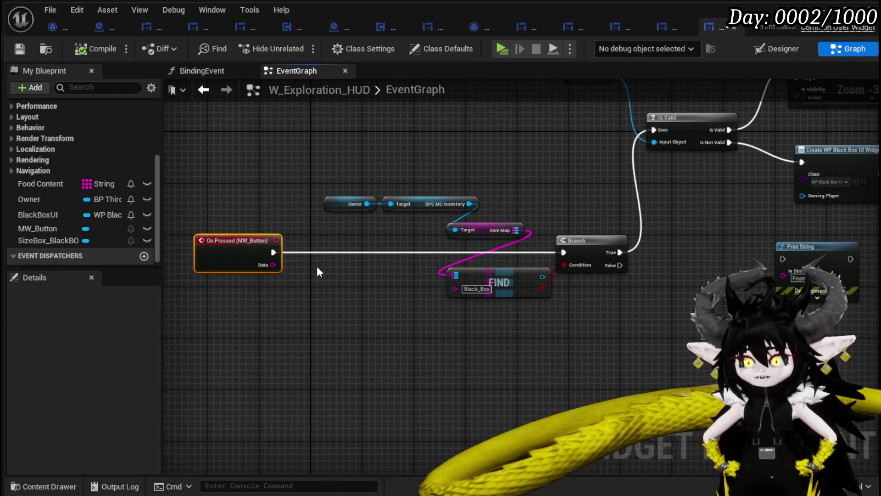
# Step: Create an OpenBlackBoxHUD custom event and wire it into the Branch
pyautogui.scroll(1, 330, 278)
pyautogui.write('Custom even')
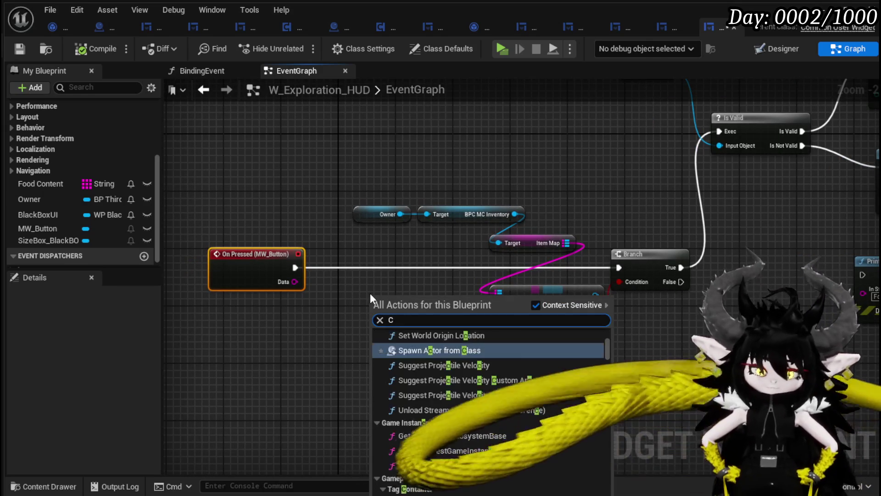
pyautogui.press('Return')
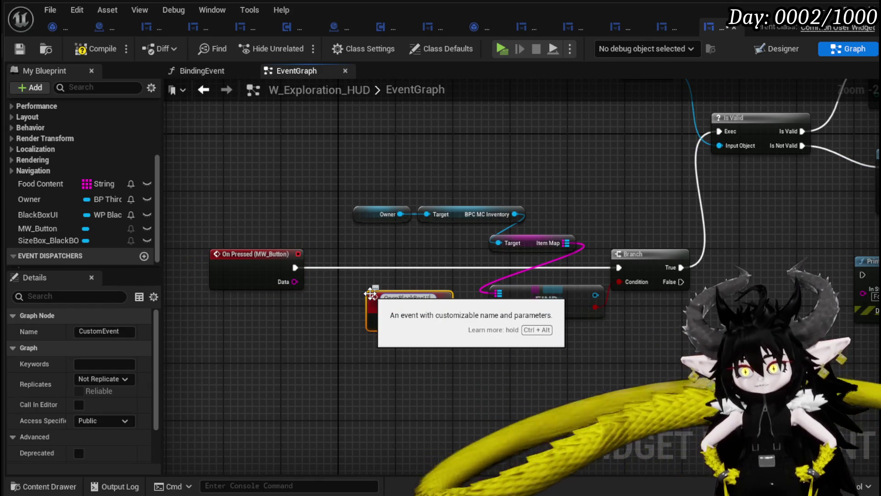
pyautogui.press('Return')
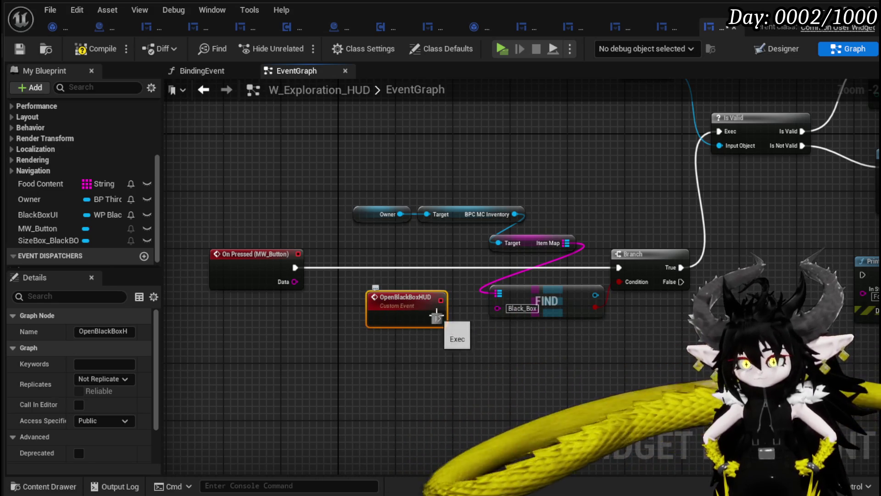
pyautogui.moveTo(618, 271); pyautogui.dragTo(619, 269)
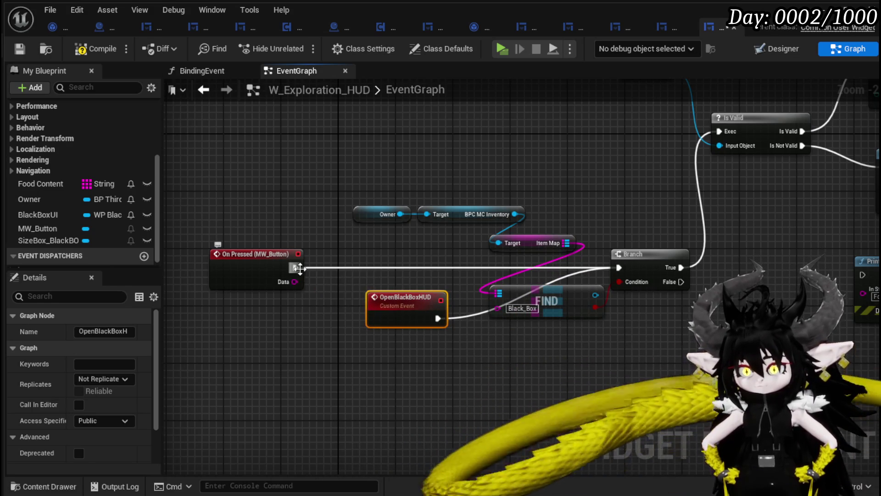
# Step: Make the MW_Button On Pressed event call Open Black Box HUD, then save
pyautogui.click(298, 274)
pyautogui.scroll(1, 298, 274)
pyautogui.moveTo(364, 261)
pyautogui.mouseDown()
pyautogui.moveTo(212, 261)
pyautogui.moveTo(319, 260)
pyautogui.mouseUp()
pyautogui.write('Open')
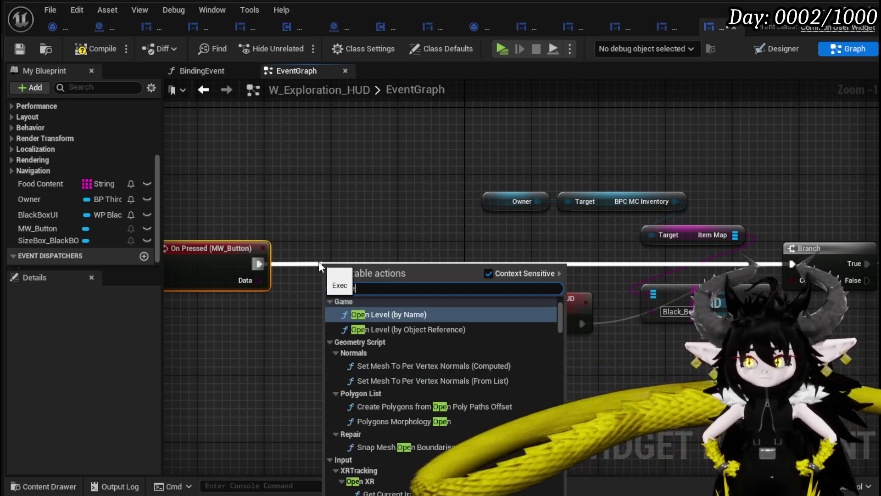
pyautogui.write('n')
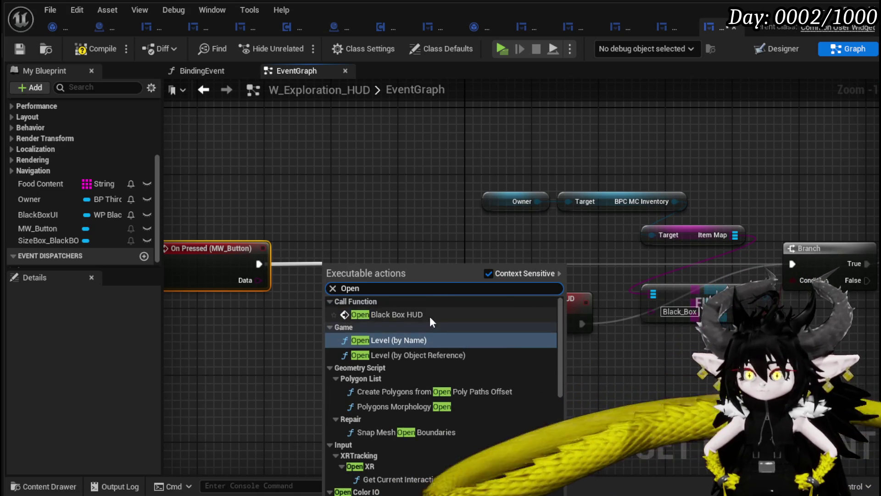
pyautogui.click(430, 315)
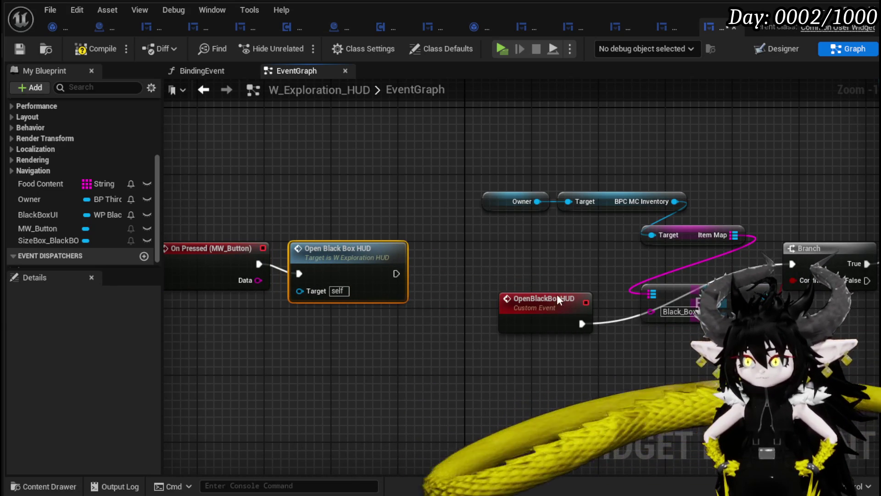
pyautogui.moveTo(558, 304); pyautogui.dragTo(564, 254)
pyautogui.moveTo(345, 268); pyautogui.dragTo(344, 259)
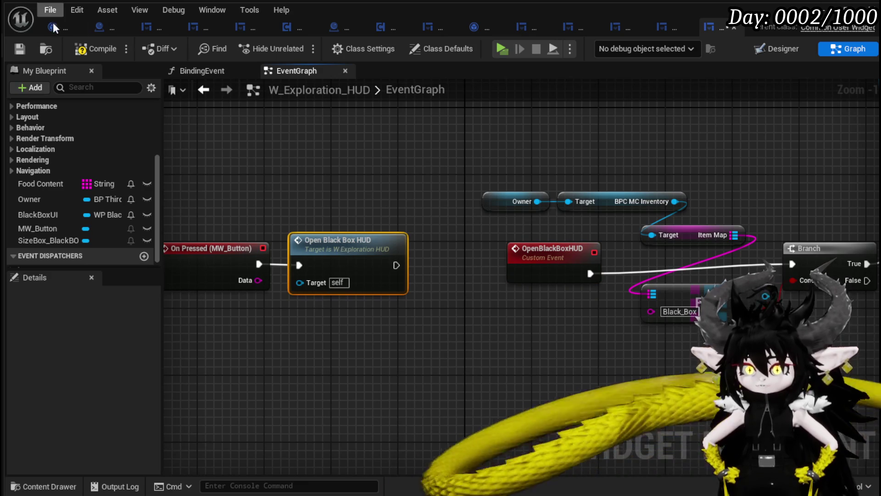
pyautogui.click(16, 44)
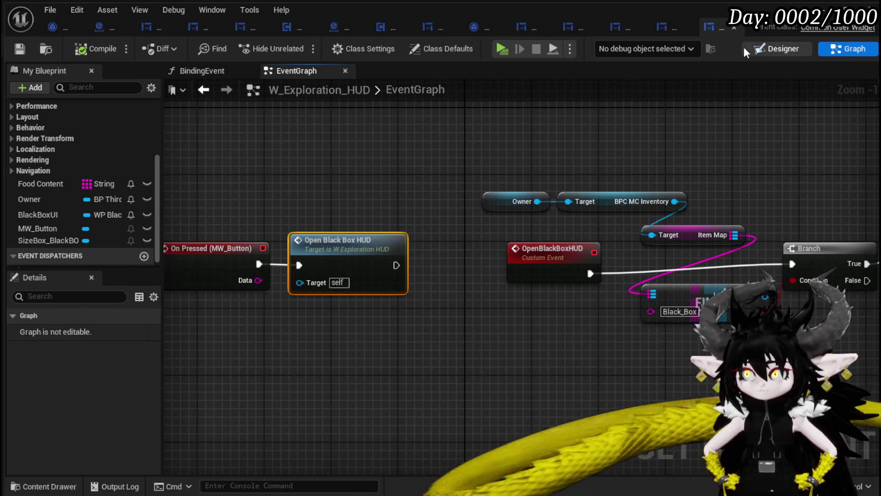
pyautogui.click(743, 47)
pyautogui.click(253, 195)
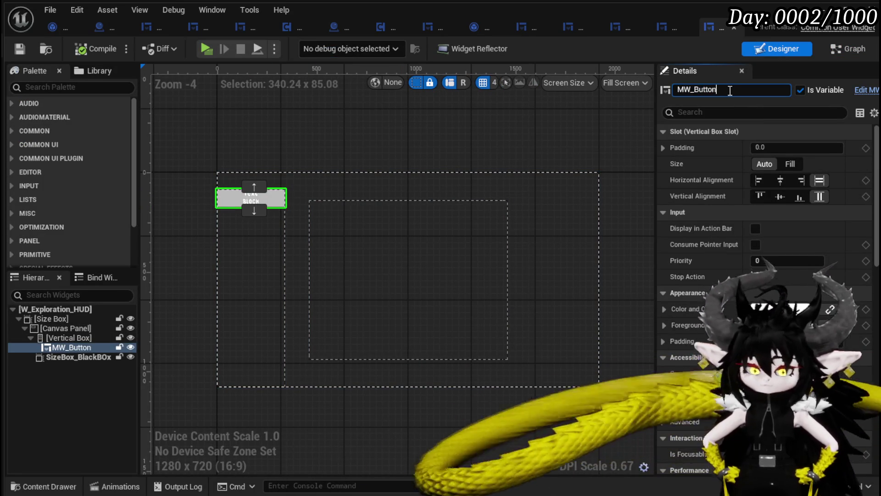
pyautogui.write('_BlackBox')
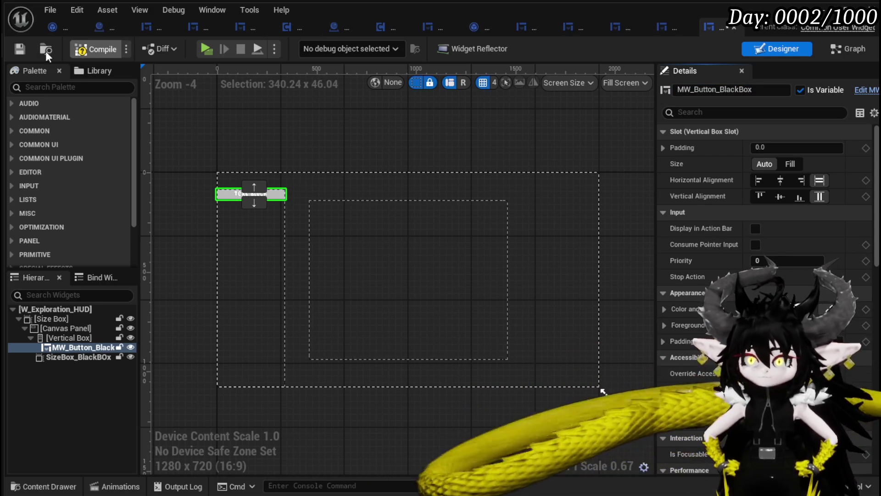
pyautogui.click(88, 49)
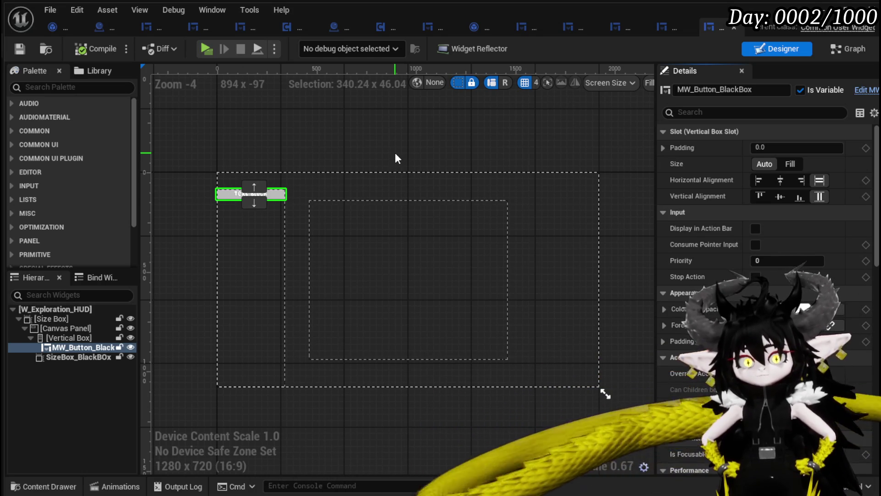
pyautogui.scroll(-10, 756, 224)
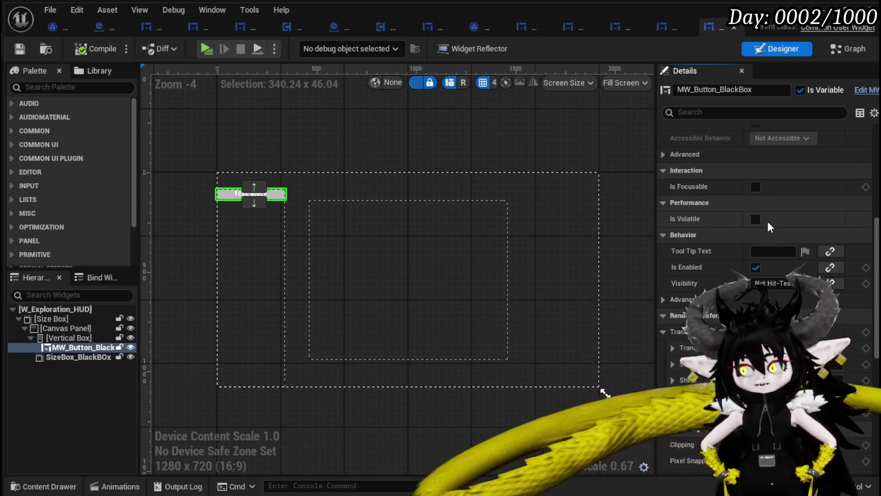
pyautogui.scroll(-10, 770, 225)
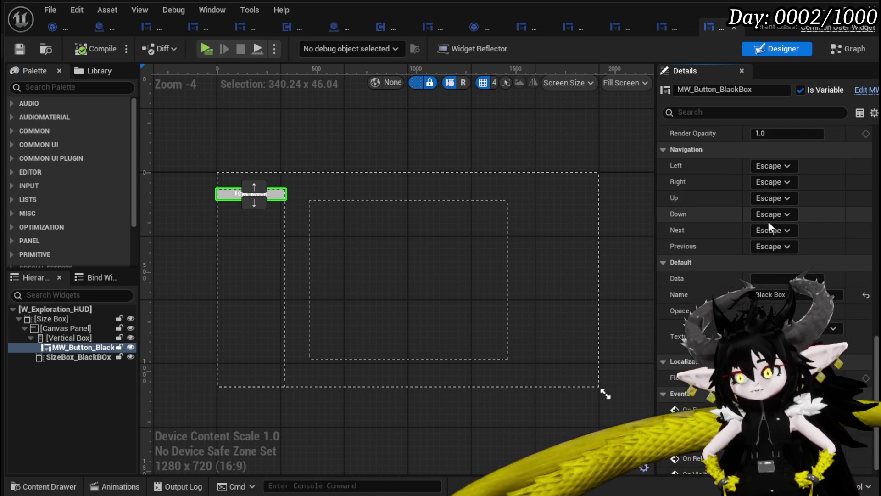
pyautogui.scroll(-1, 768, 221)
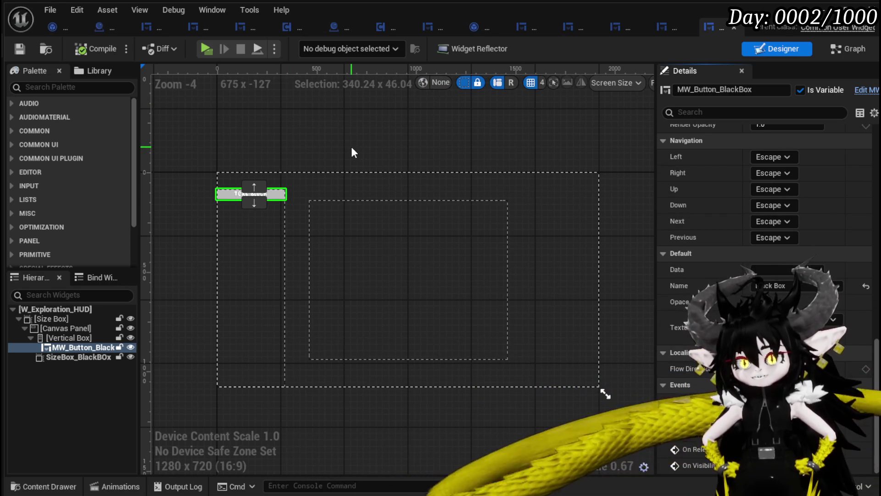
pyautogui.click(667, 31)
# Step: Insert an Open Black Box HUD call on Exploration HUD between Add Child and Show UI, then play
pyautogui.moveTo(384, 259); pyautogui.dragTo(574, 236)
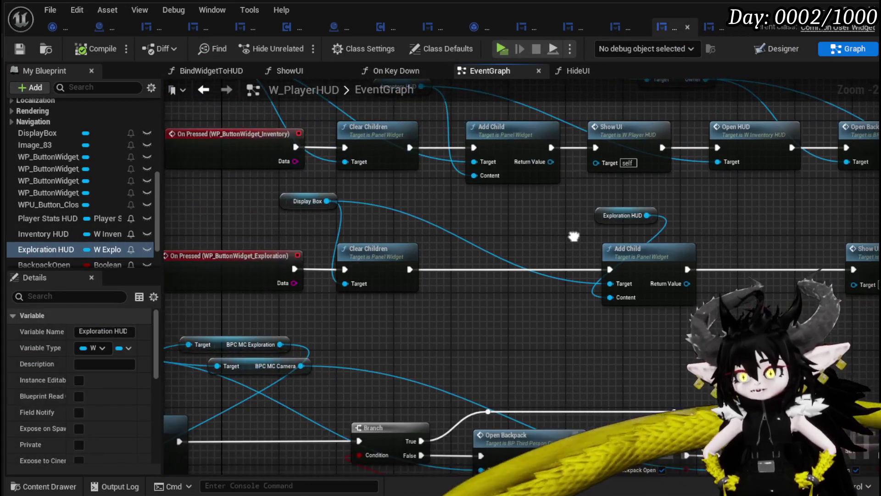
pyautogui.moveTo(728, 226); pyautogui.dragTo(557, 234)
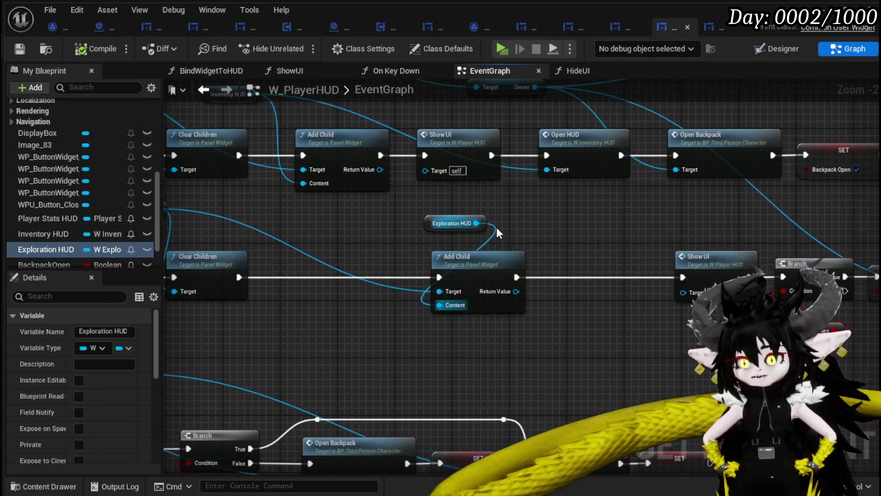
pyautogui.moveTo(434, 223)
pyautogui.mouseDown()
pyautogui.moveTo(353, 224)
pyautogui.moveTo(496, 219)
pyautogui.mouseUp()
pyautogui.write('Open')
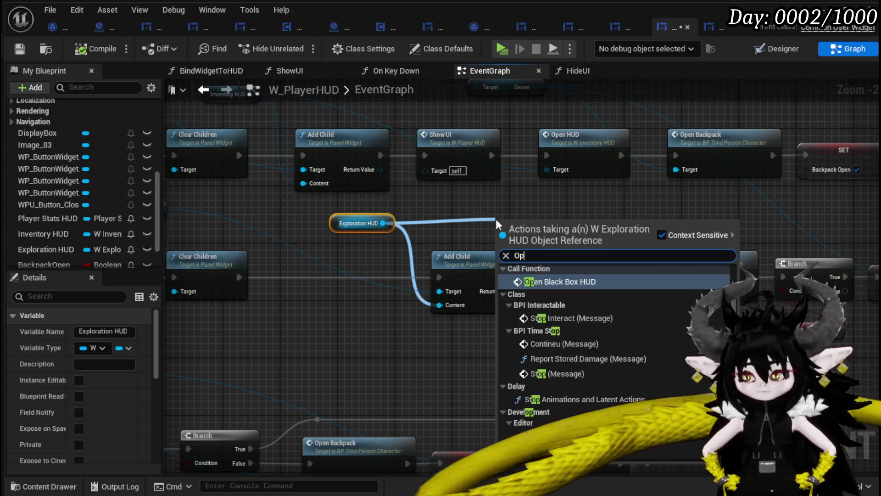
pyautogui.press('Return')
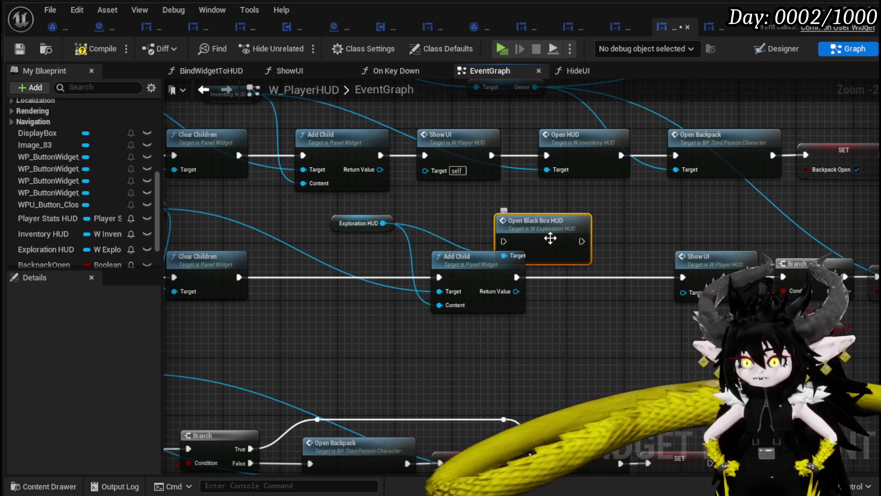
pyautogui.moveTo(550, 239); pyautogui.dragTo(592, 284)
pyautogui.moveTo(515, 277); pyautogui.dragTo(546, 276)
pyautogui.moveTo(625, 277); pyautogui.dragTo(683, 276)
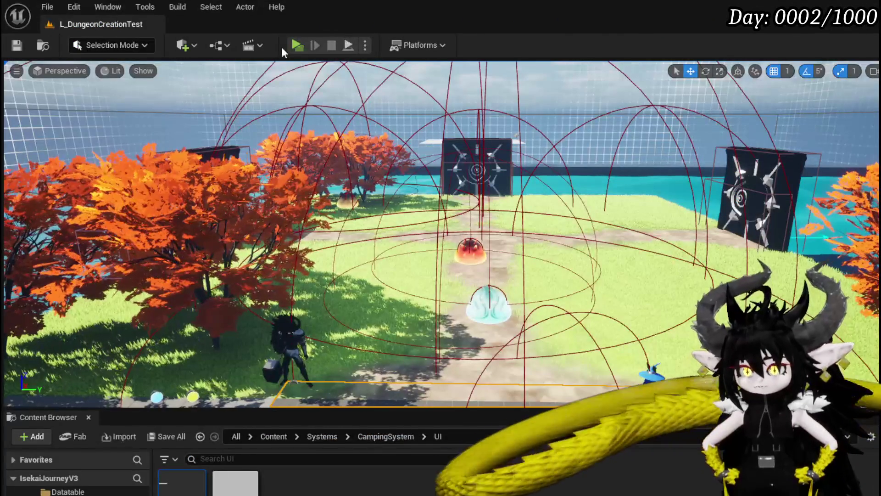
pyautogui.click(283, 46)
# Step: In play, open the inventory and store gloves and chests in the Black Box
pyautogui.press('e')
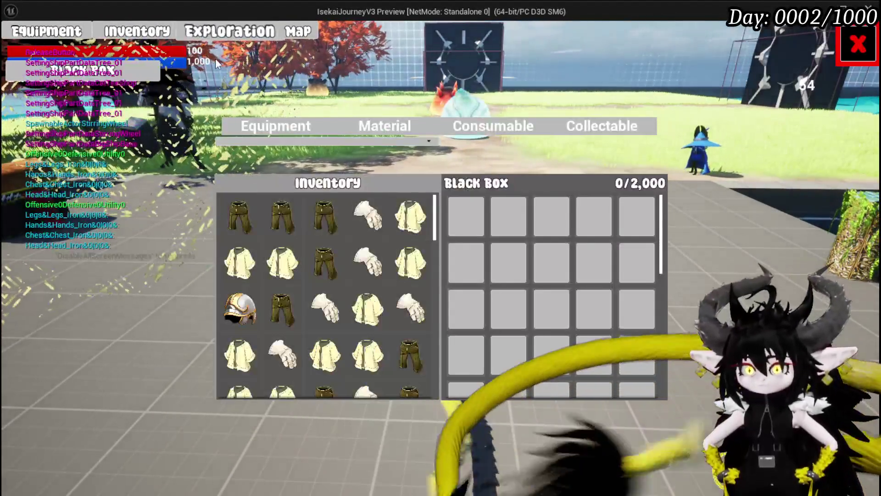
pyautogui.moveTo(367, 216); pyautogui.dragTo(464, 216)
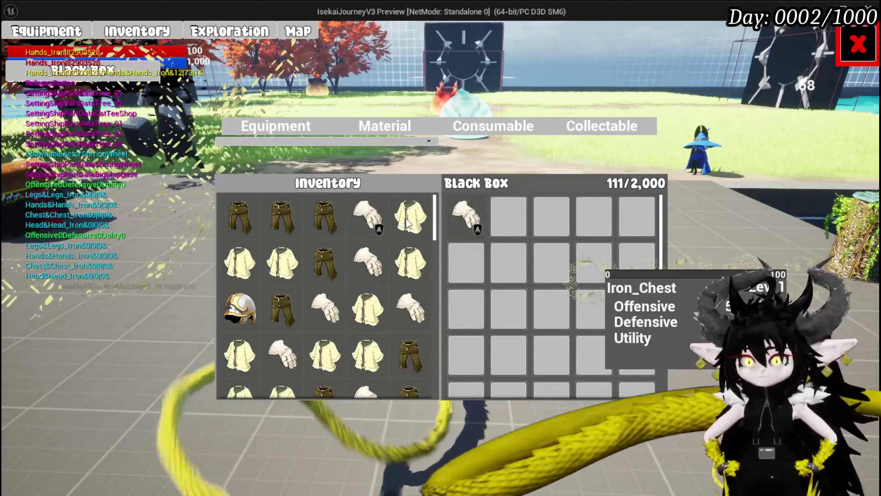
pyautogui.moveTo(410, 215); pyautogui.dragTo(508, 215)
pyautogui.click(283, 261)
pyautogui.click(325, 308)
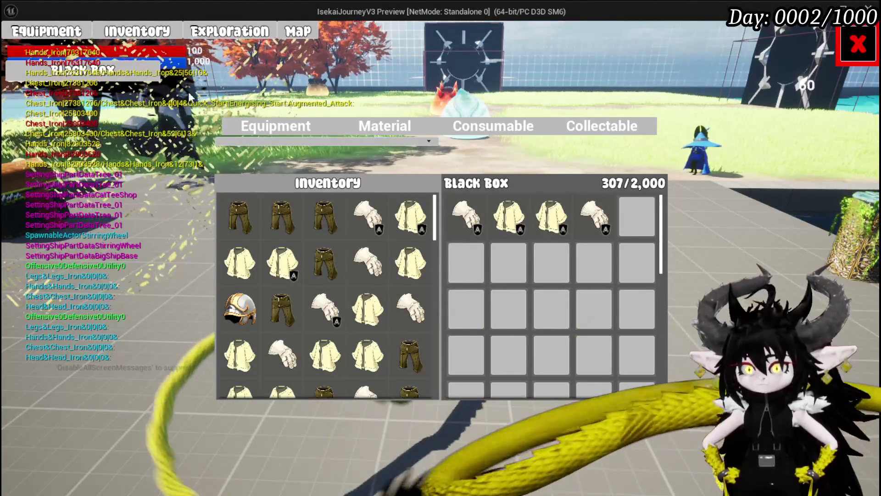
# Step: Reopen the Black Box via Exploration, remove four stored items, then end play and save
pyautogui.click(250, 34)
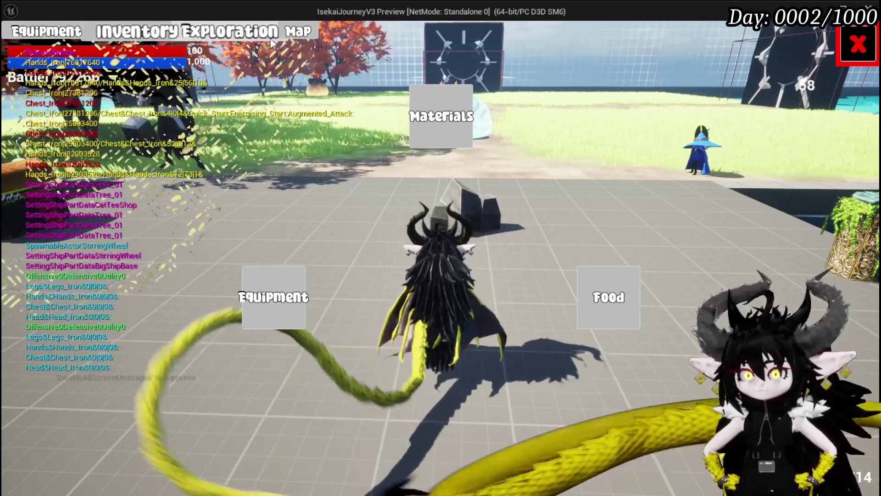
pyautogui.click(253, 33)
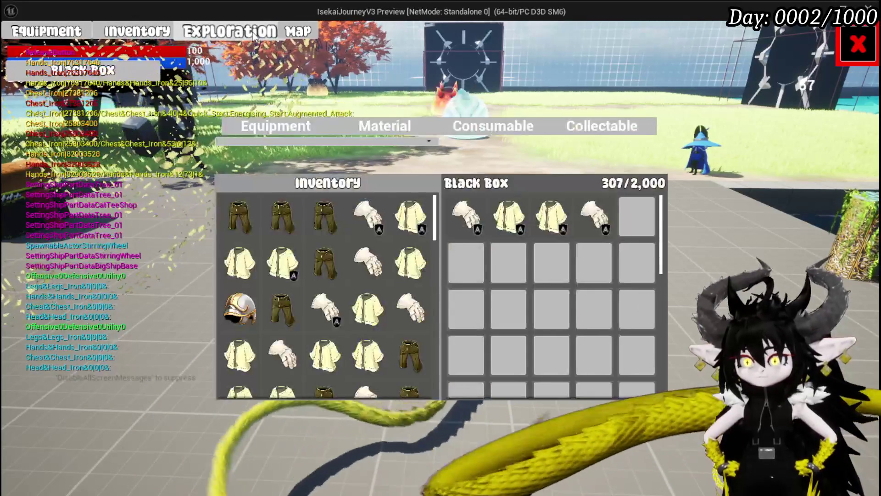
pyautogui.click(595, 215)
pyautogui.click(549, 217)
pyautogui.click(507, 214)
pyautogui.click(480, 215)
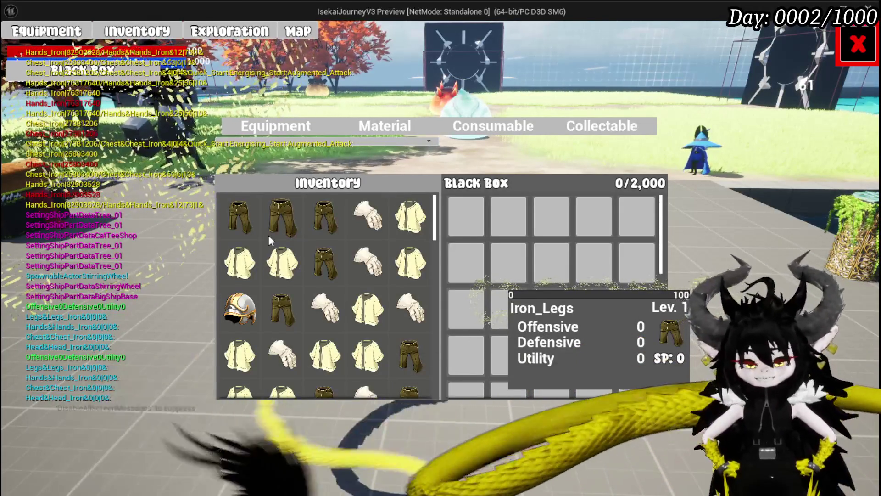
pyautogui.press('Escape')
pyautogui.click(16, 45)
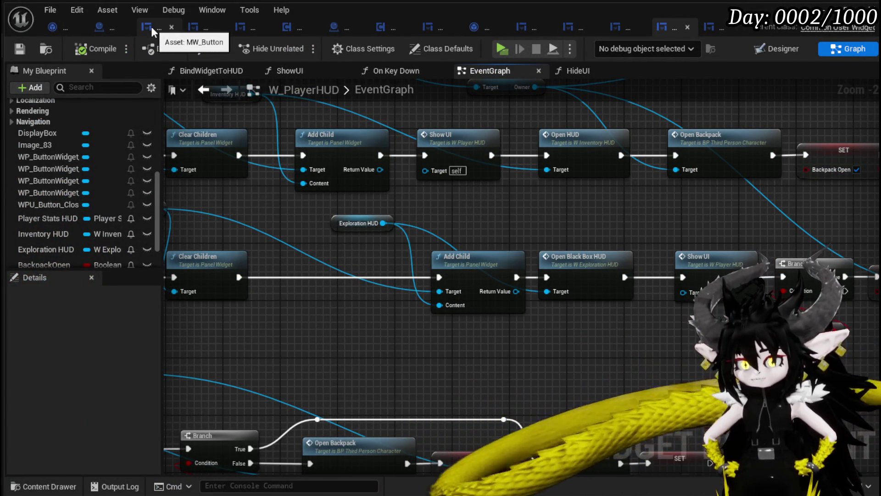
# Step: Open WP_BlackBoxUI's SetToolTippLocation graph, then make ToolTippBox visible in the Designer layout
pyautogui.click(196, 27)
pyautogui.scroll(3, 124, 156)
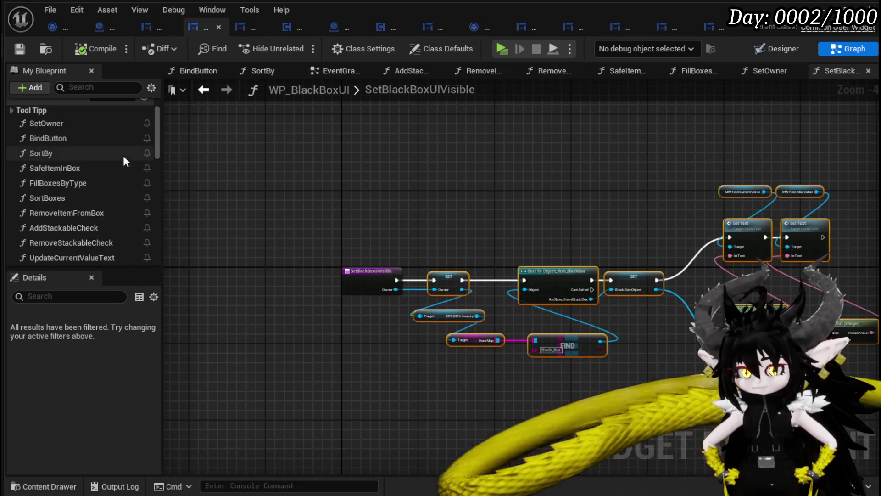
pyautogui.click(11, 110)
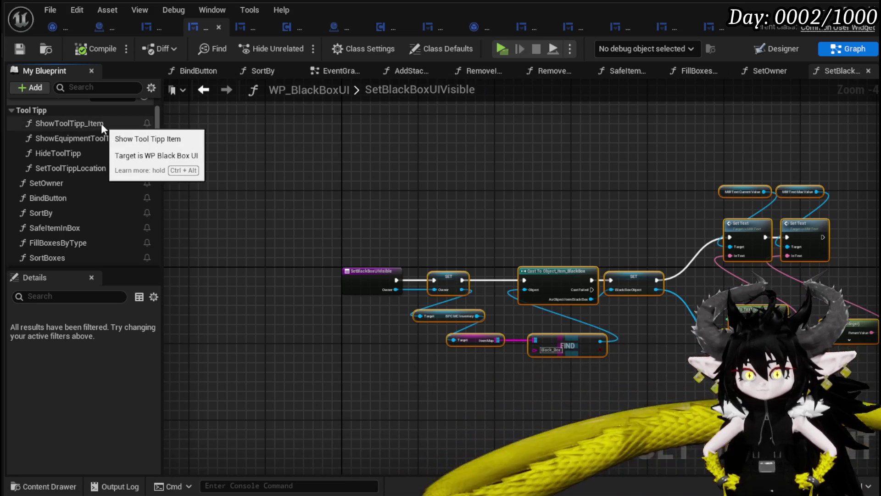
pyautogui.doubleClick(89, 170)
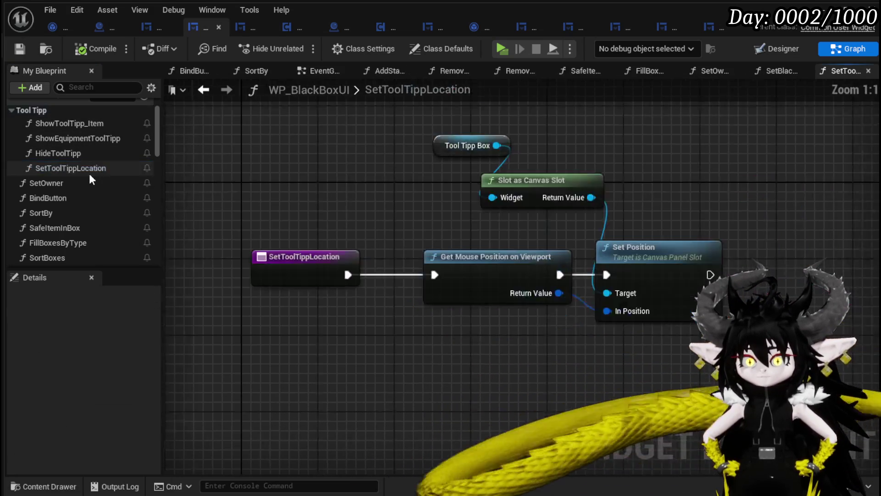
pyautogui.moveTo(442, 138)
pyautogui.mouseDown()
pyautogui.moveTo(587, 317)
pyautogui.moveTo(615, 321)
pyautogui.mouseUp()
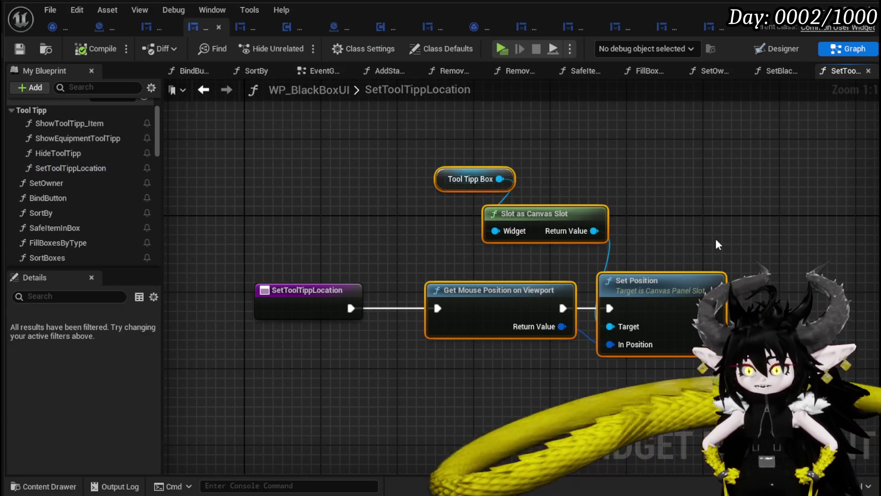
pyautogui.click(783, 51)
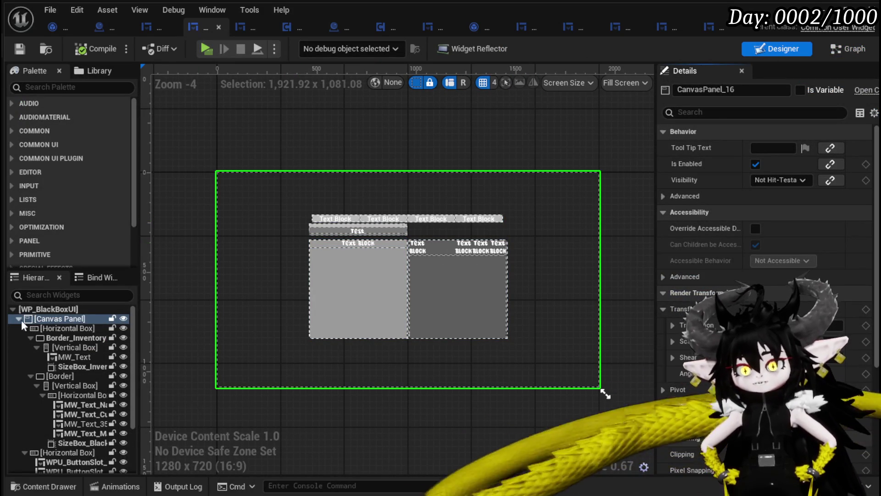
pyautogui.scroll(-3, 86, 351)
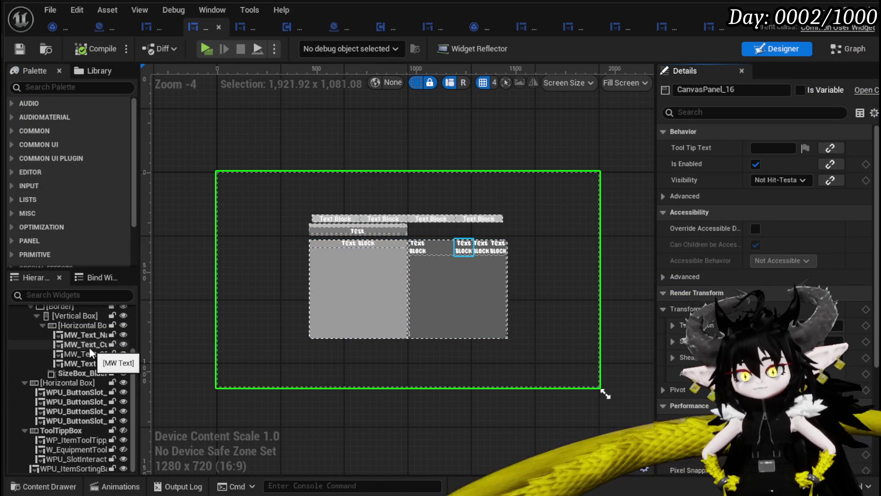
pyautogui.click(123, 429)
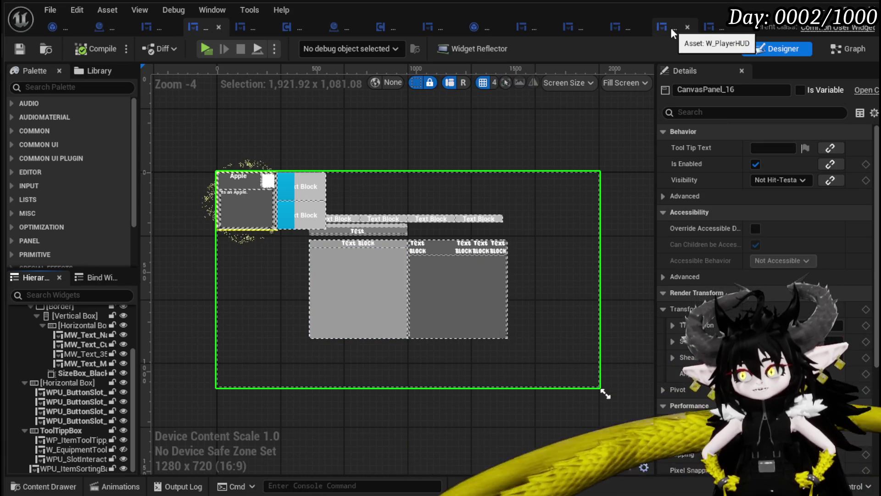
pyautogui.click(670, 28)
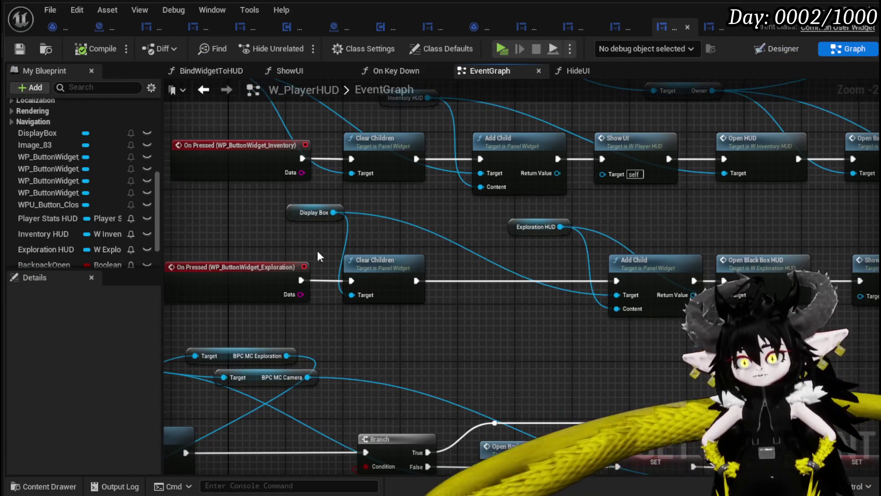
# Step: Inspect the DisplayBox slot and size settings in the W_PlayerHUD layout
pyautogui.click(316, 212)
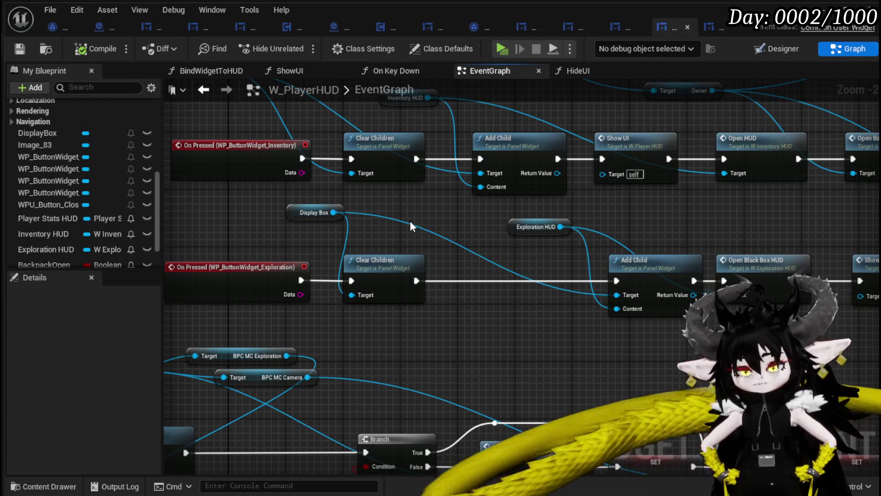
pyautogui.click(785, 48)
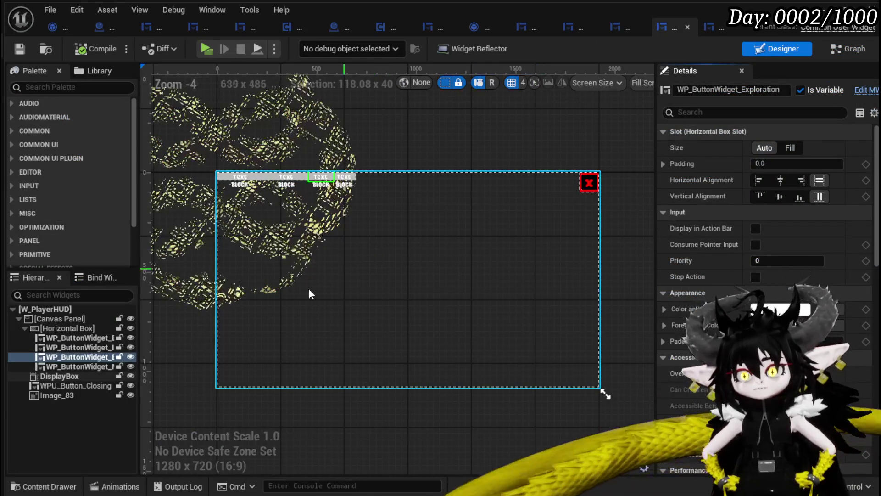
pyautogui.click(57, 376)
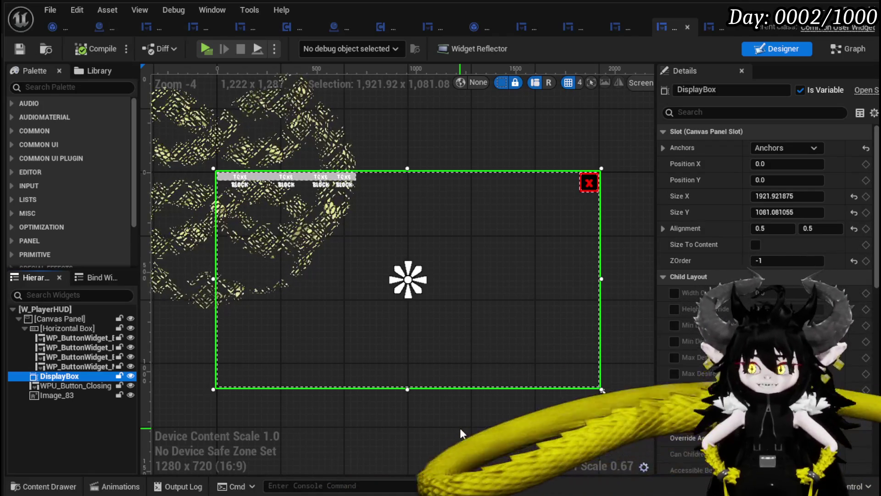
# Step: Stretch SizeBox_BlackBOx to full-canvas anchors in W_Exploration_HUD, compile, and start playing
pyautogui.click(712, 26)
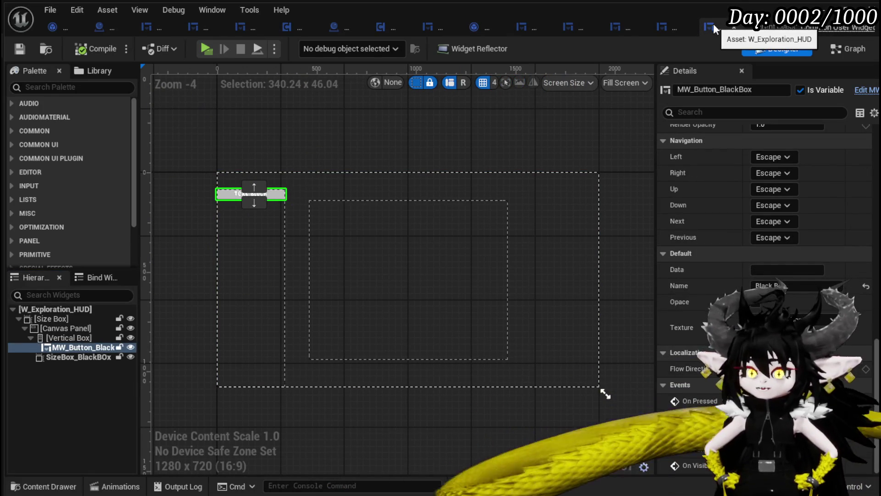
pyautogui.click(362, 238)
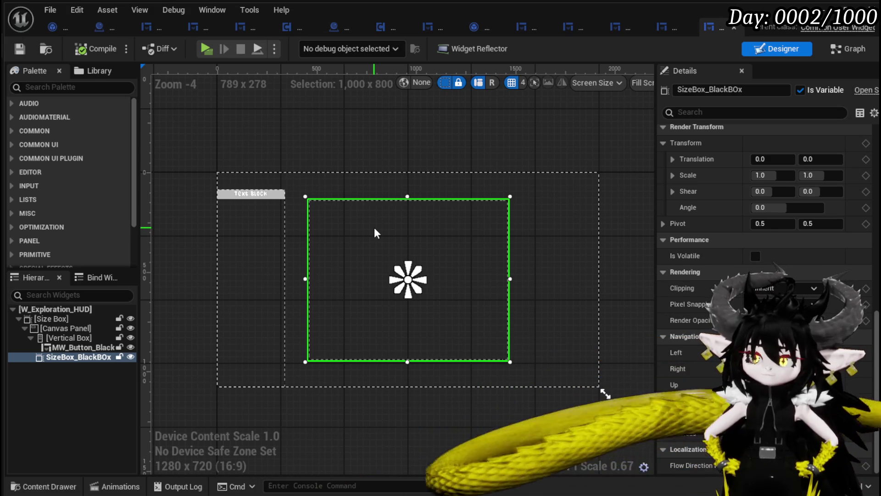
pyautogui.scroll(5, 679, 216)
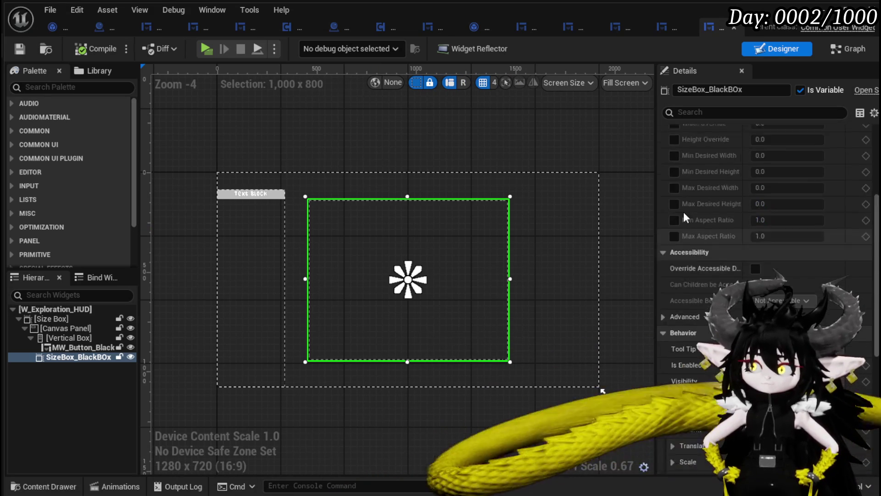
pyautogui.scroll(10, 683, 212)
pyautogui.click(793, 147)
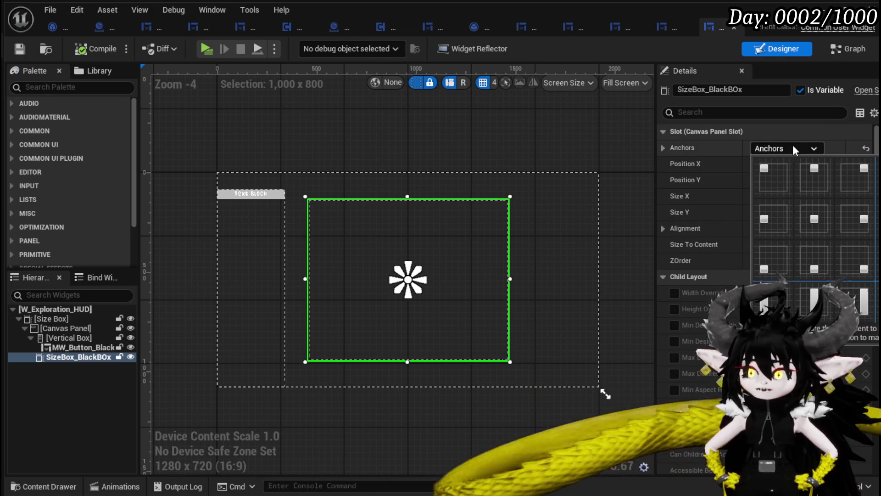
pyautogui.keyDown('ctrl'); pyautogui.keyDown('shift'); pyautogui.click(862, 300); pyautogui.keyUp('shift'); pyautogui.keyUp('ctrl')
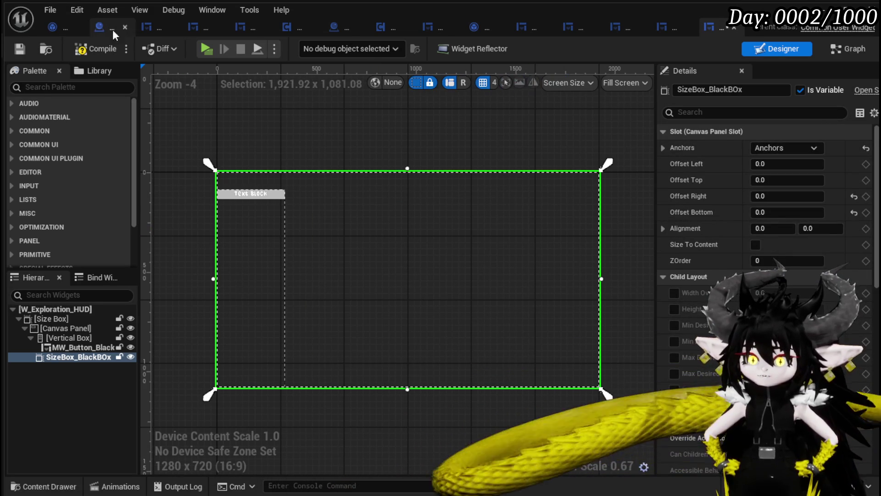
pyautogui.click(93, 50)
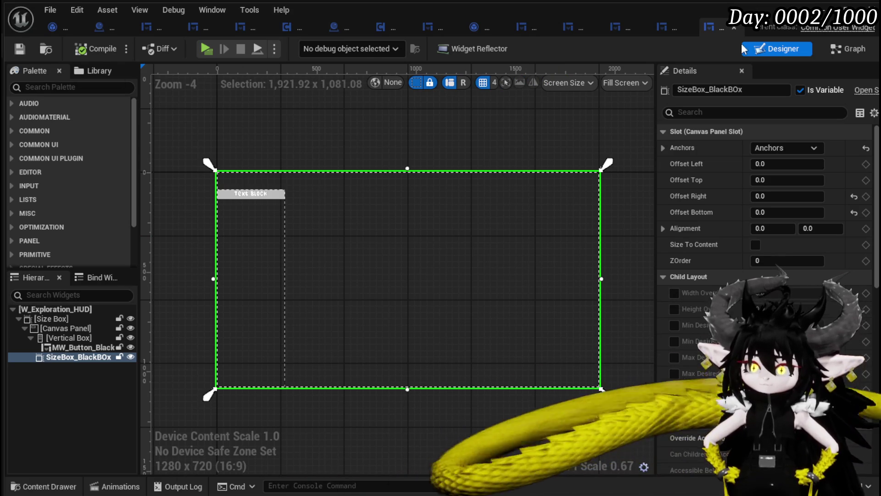
pyautogui.click(206, 49)
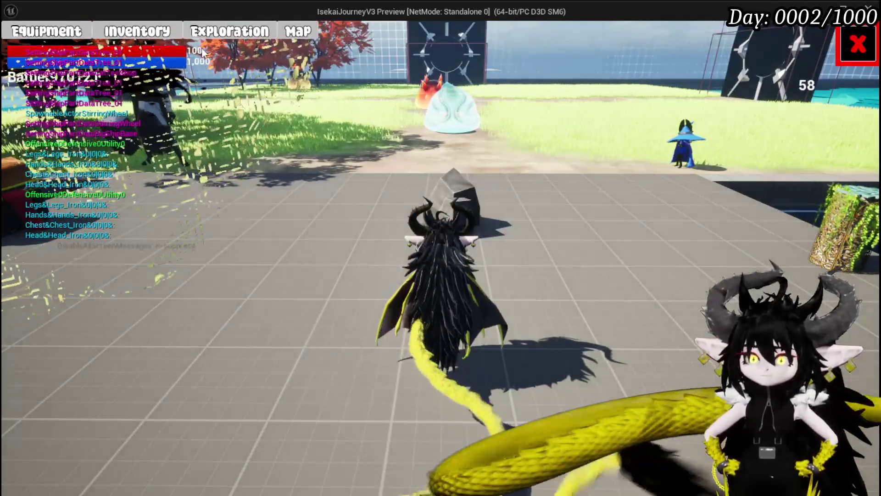
# Step: Check inventory tooltips with I in play, then stop and save L_DungeonCreationTest
pyautogui.press('i')
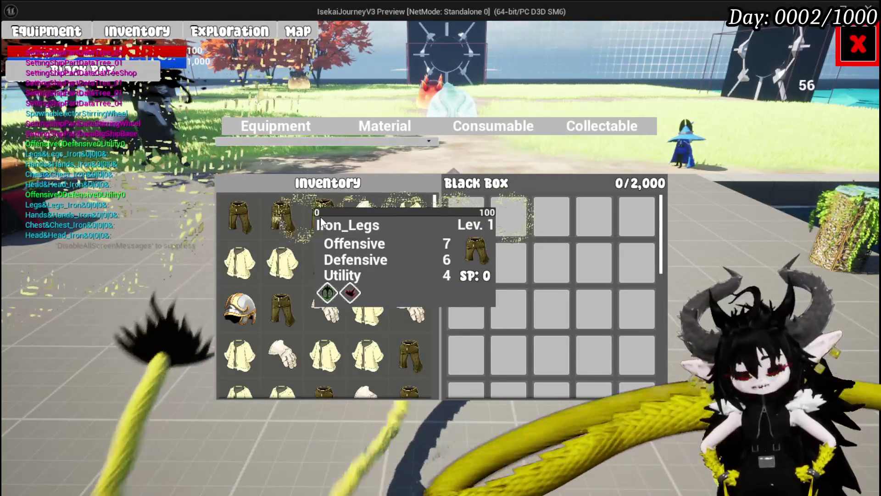
pyautogui.press('Escape')
pyautogui.click(17, 46)
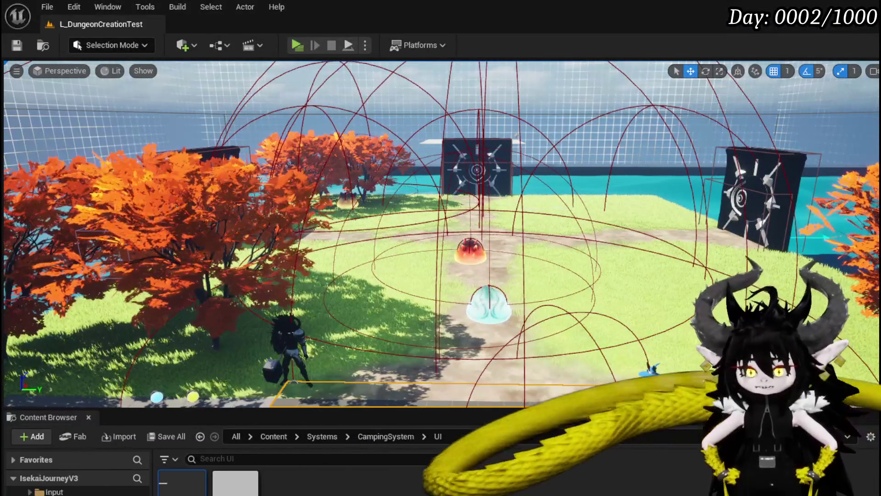
# Step: Browse to the UniversalWidgets > Buttons folder in the Content Browser
pyautogui.click(200, 436)
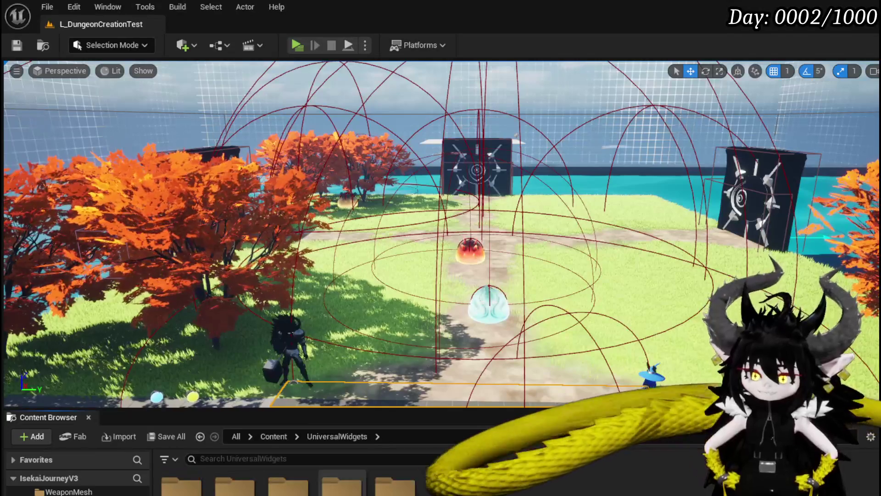
pyautogui.doubleClick(283, 489)
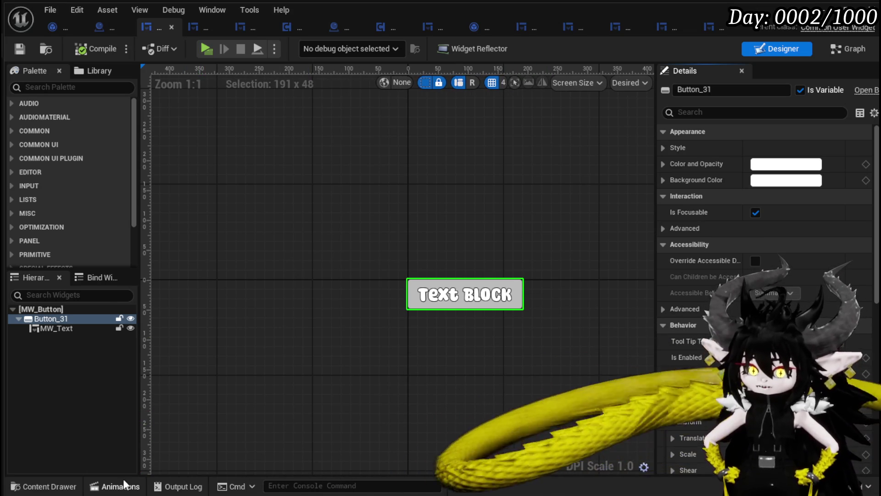
# Step: Dock the Animations panel, select A_Hover, and scrub its timeline to the scale key
pyautogui.click(120, 486)
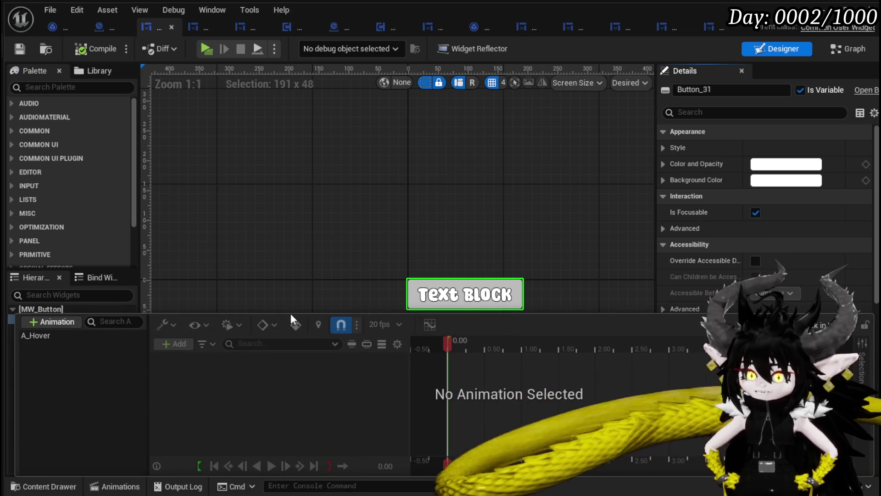
pyautogui.click(810, 325)
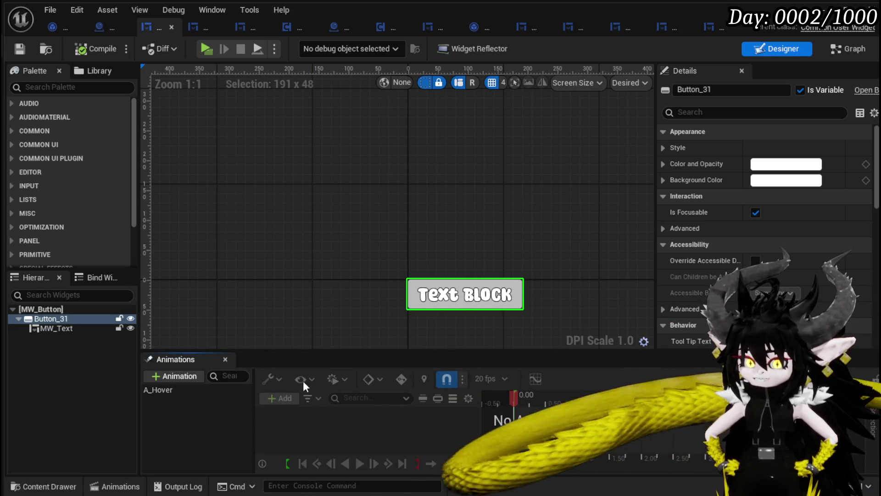
pyautogui.scroll(-2, 313, 306)
pyautogui.moveTo(315, 306)
pyautogui.mouseDown()
pyautogui.moveTo(310, 251)
pyautogui.moveTo(301, 248)
pyautogui.mouseUp()
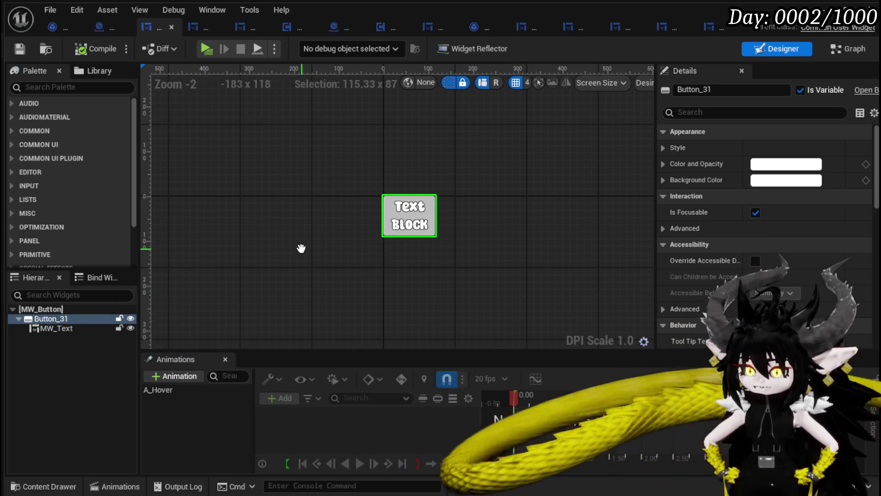
pyautogui.scroll(3, 254, 304)
pyautogui.click(166, 390)
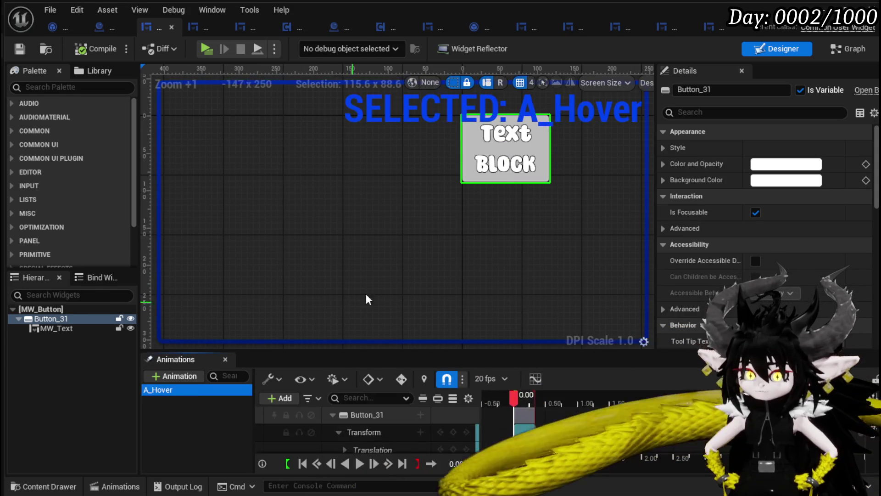
pyautogui.scroll(3, 446, 251)
pyautogui.moveTo(446, 251); pyautogui.dragTo(333, 413)
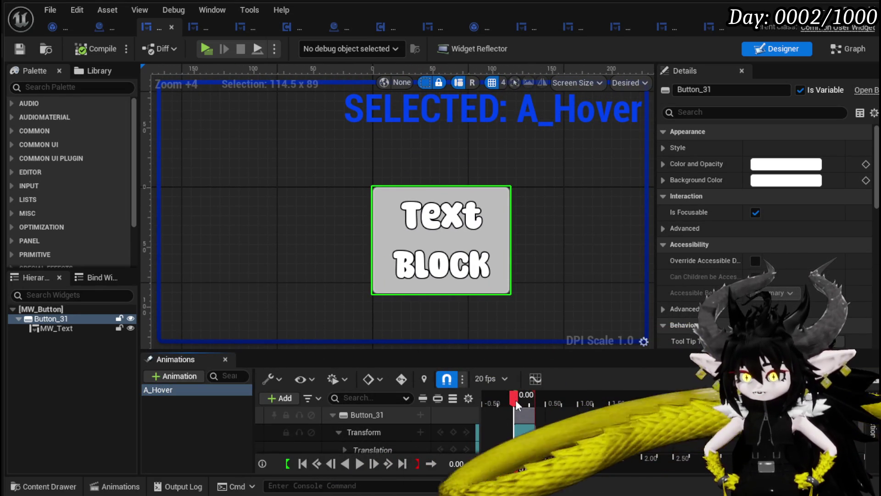
pyautogui.moveTo(516, 400); pyautogui.dragTo(516, 400)
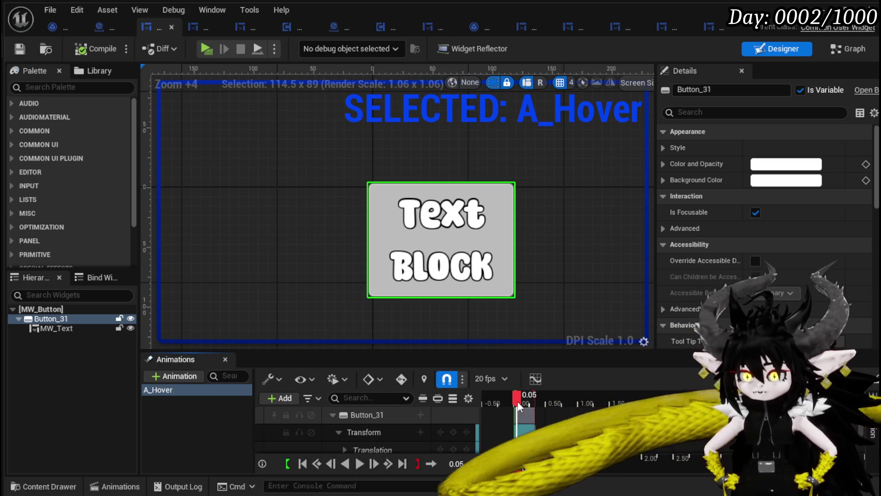
pyautogui.moveTo(517, 401); pyautogui.dragTo(516, 399)
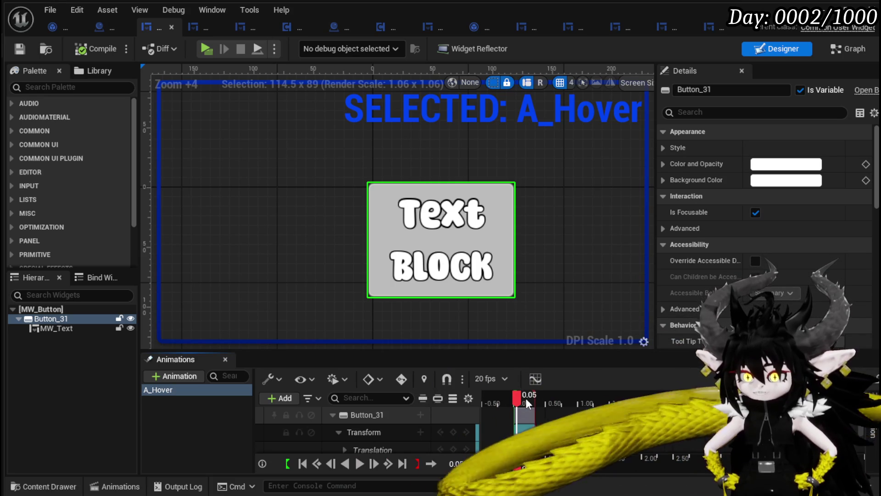
pyautogui.moveTo(516, 398); pyautogui.dragTo(516, 398)
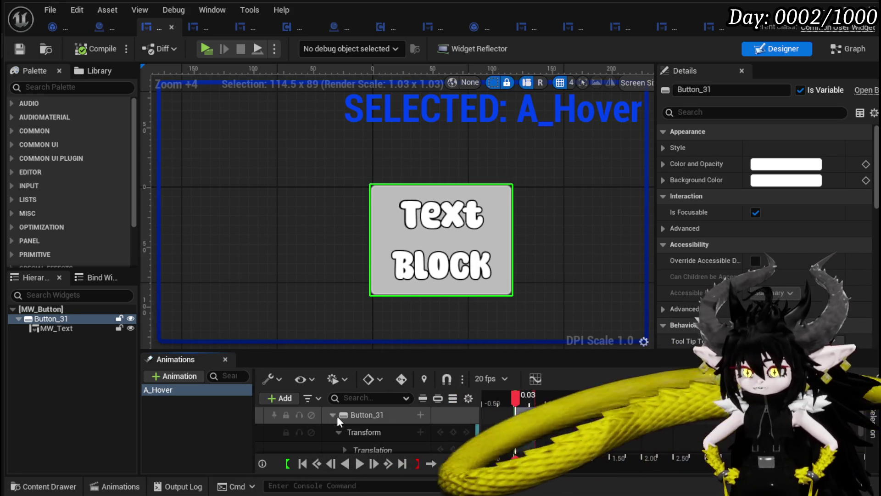
pyautogui.scroll(-5, 332, 422)
# Step: Set the key's Transform Scale X and Y to 1.4 and preview the starting size
pyautogui.click(389, 424)
pyautogui.write('1.4')
pyautogui.press('Return')
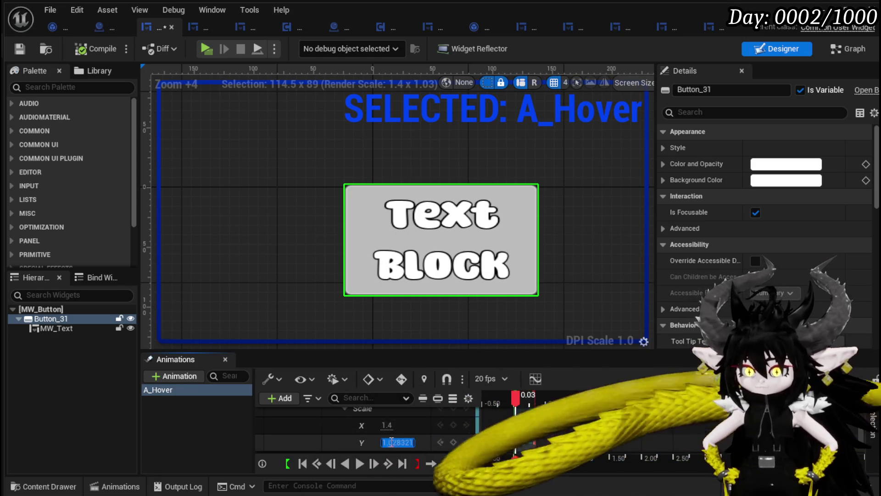
pyautogui.write('1.4')
pyautogui.press('Return')
pyautogui.scroll(-3, 338, 274)
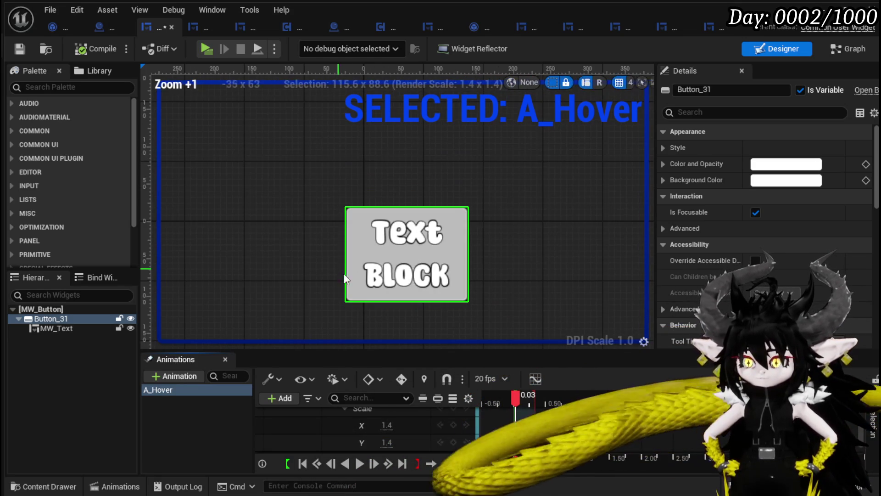
pyautogui.moveTo(515, 399)
pyautogui.mouseDown()
pyautogui.moveTo(522, 396)
pyautogui.moveTo(503, 395)
pyautogui.moveTo(511, 396)
pyautogui.mouseUp()
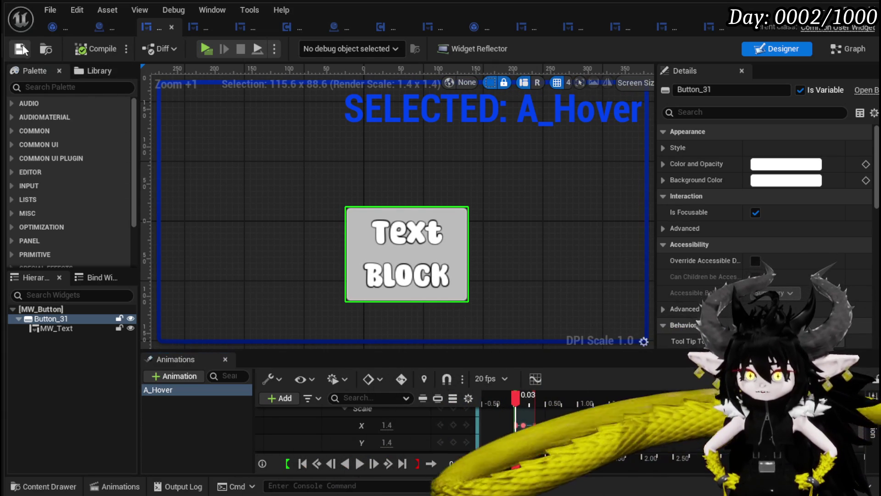
pyautogui.click(821, 9)
pyautogui.click(295, 45)
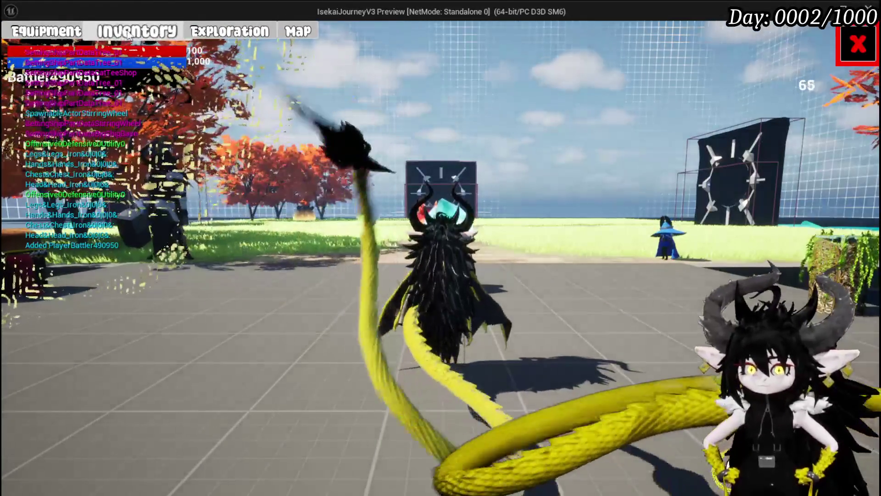
pyautogui.click(133, 32)
pyautogui.moveTo(326, 227)
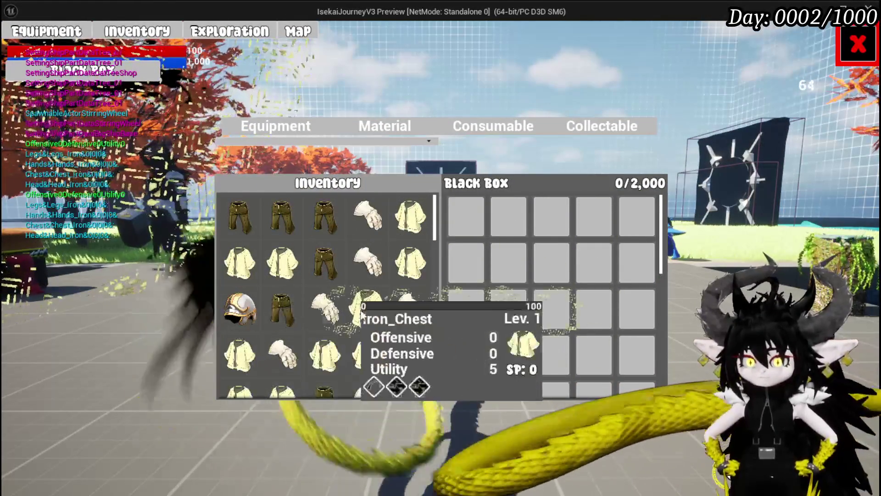
pyautogui.moveTo(434, 307)
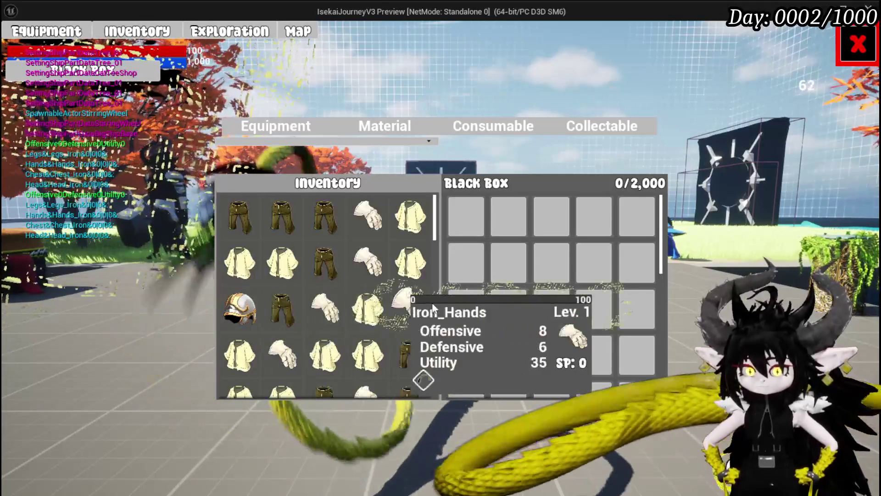
pyautogui.moveTo(363, 316)
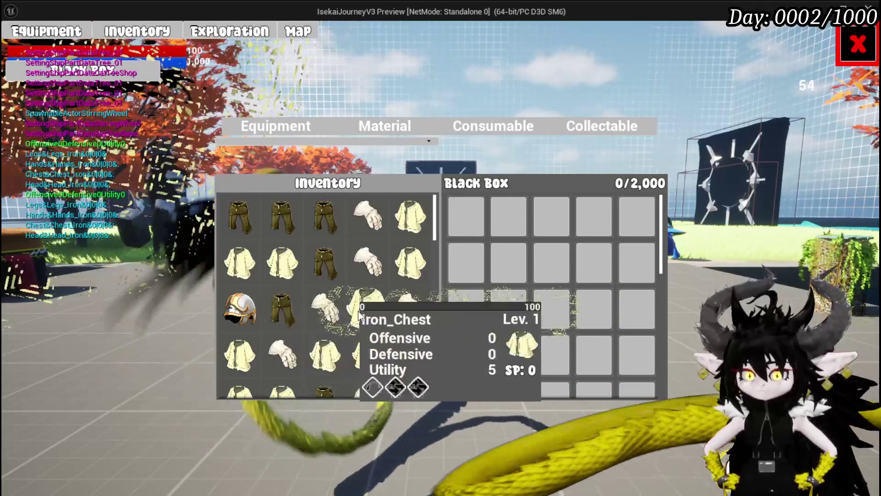
pyautogui.moveTo(277, 312)
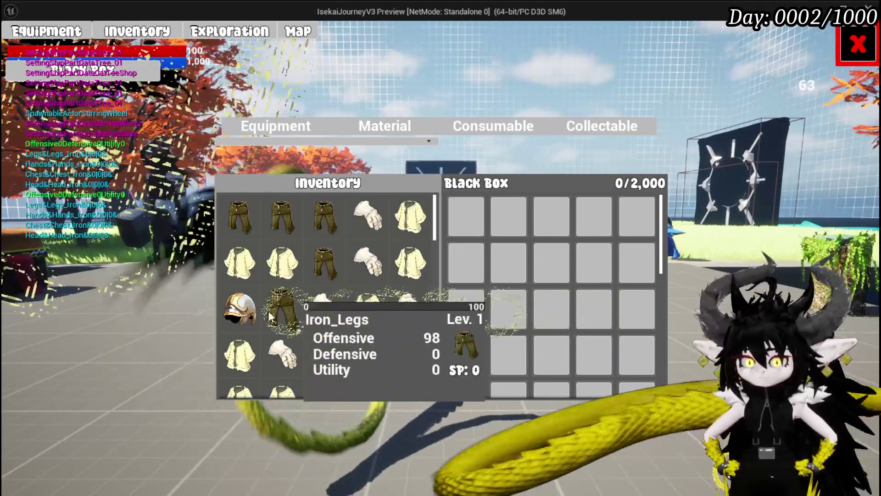
pyautogui.moveTo(252, 318)
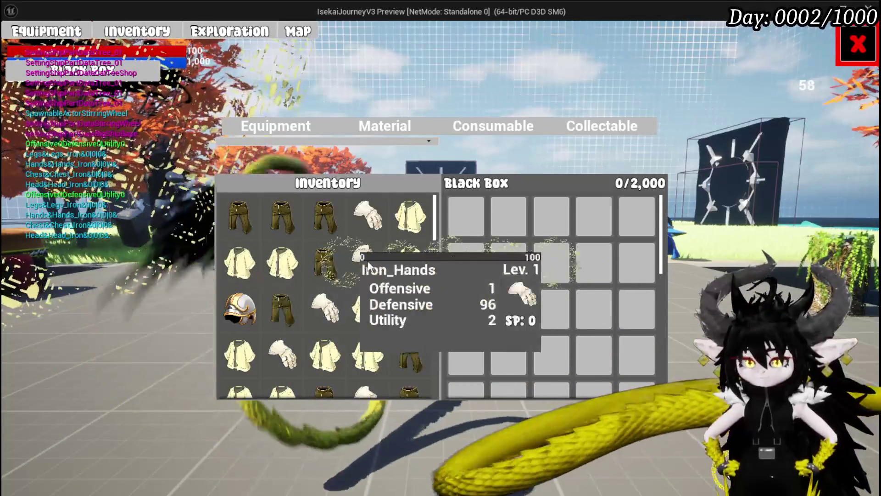
pyautogui.moveTo(274, 268)
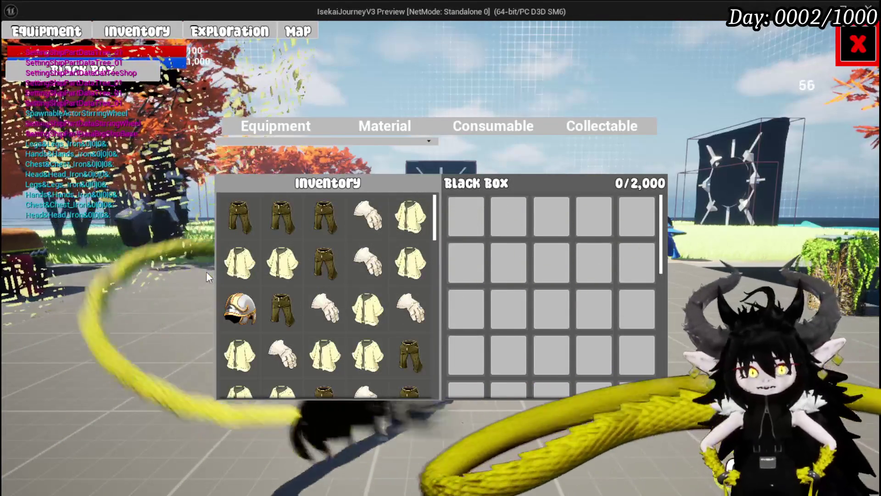
pyautogui.press('Escape')
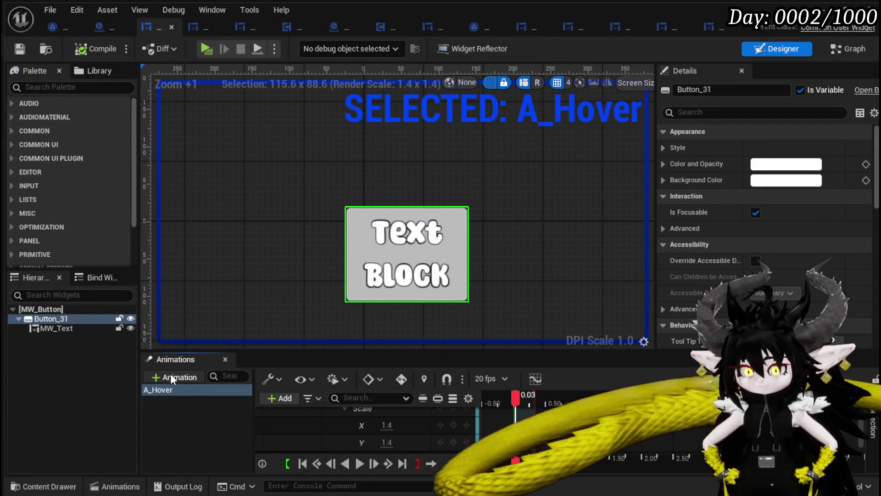
# Step: Add a blank A_UnHover animation, then delete it again
pyautogui.click(171, 375)
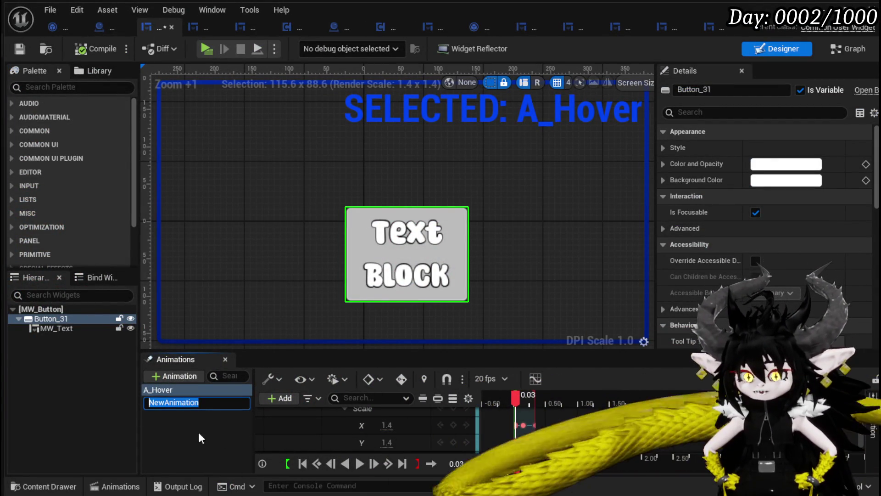
pyautogui.write('A_')
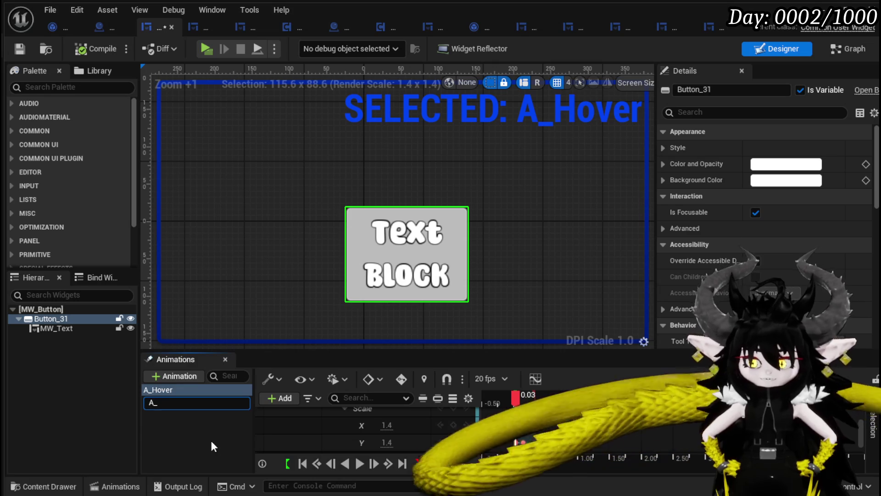
pyautogui.write('UnHover')
pyautogui.press('Return')
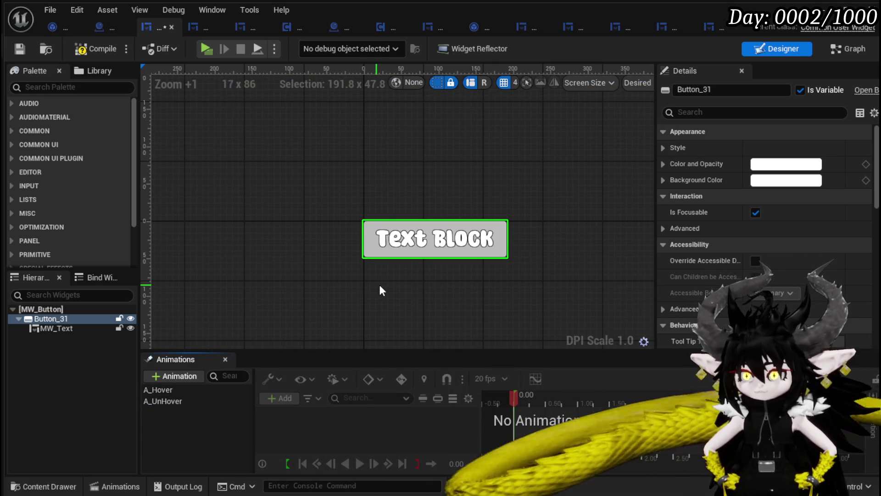
pyautogui.click(160, 390)
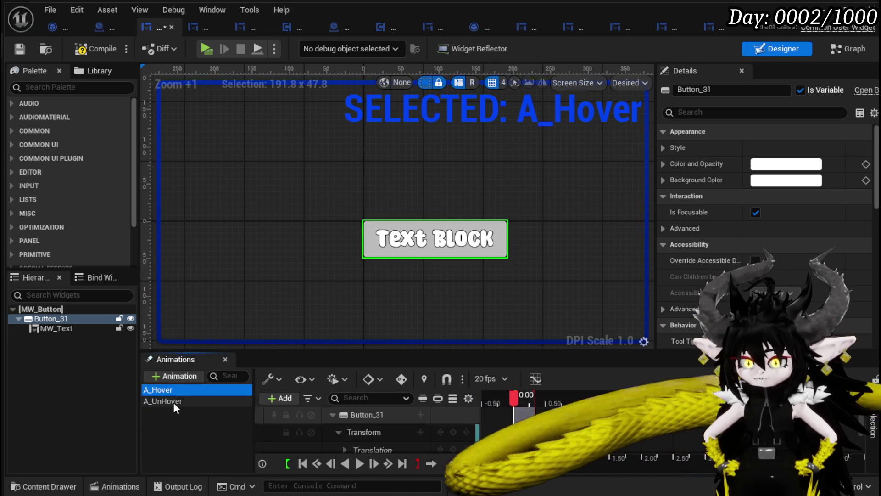
pyautogui.click(173, 402)
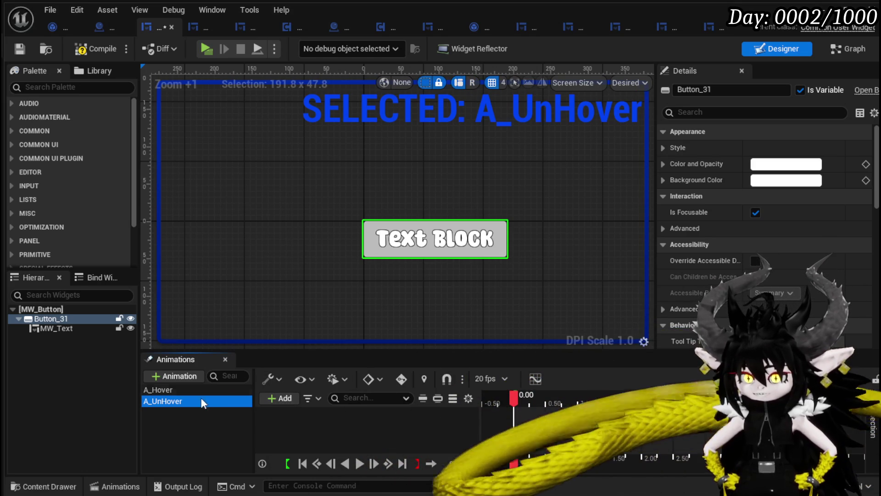
pyautogui.click(176, 430)
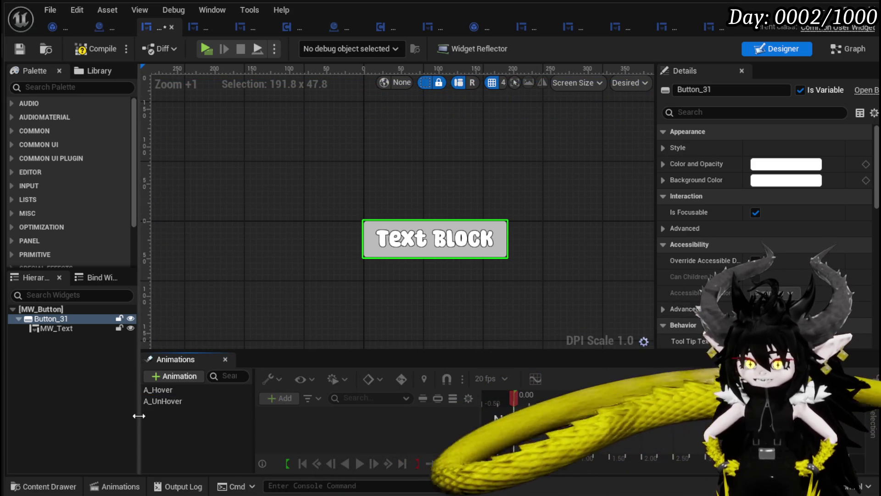
pyautogui.press('Delete')
# Step: Duplicate the A_Hover animation to create A_Hover_1
pyautogui.click(166, 390)
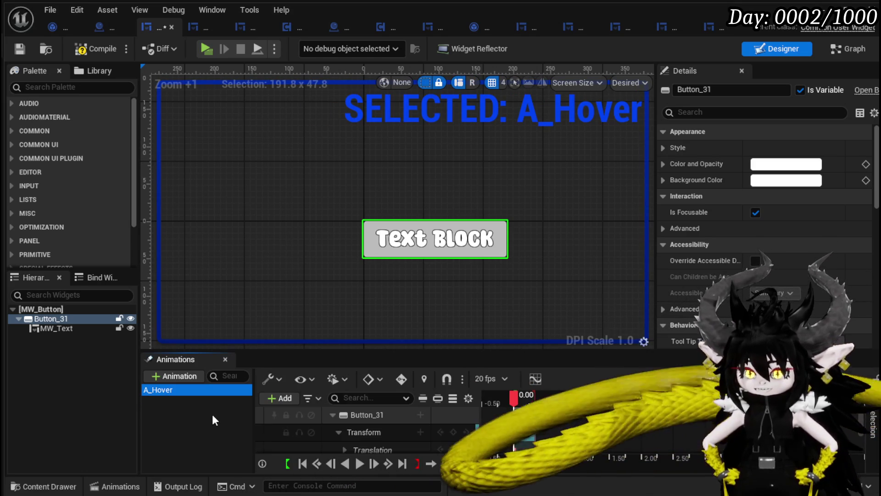
pyautogui.click(180, 408)
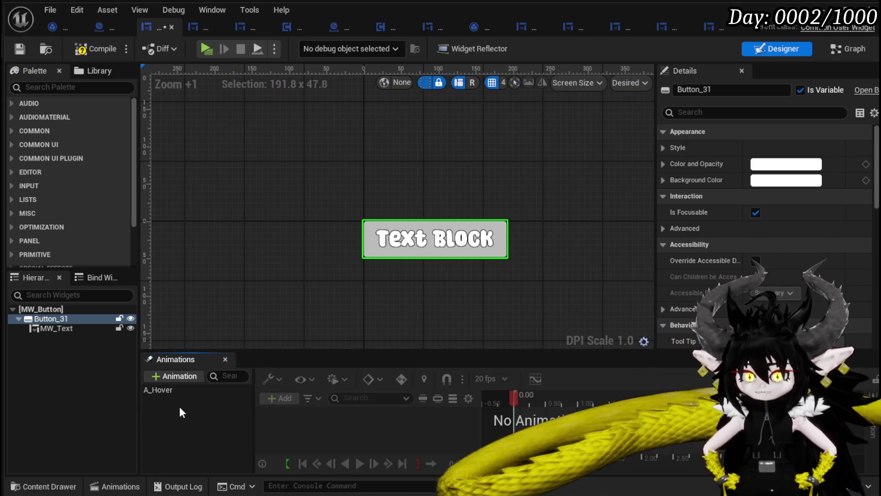
pyautogui.click(156, 393)
pyautogui.rightClick(157, 392)
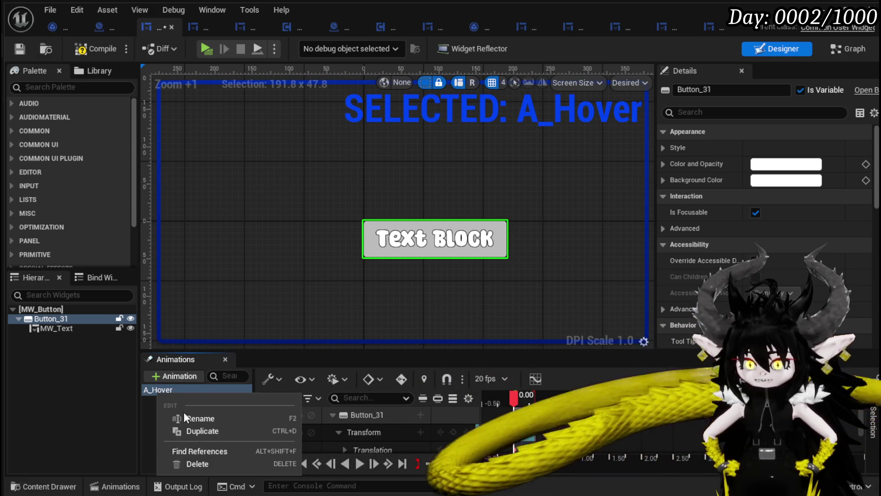
pyautogui.click(201, 430)
pyautogui.click(182, 421)
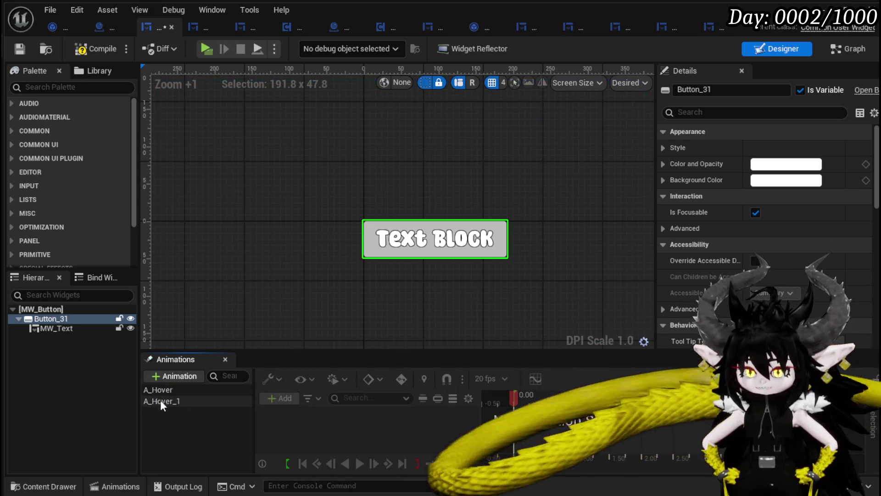
# Step: Rename A_Hover_1 to A_UnHover, then scrub A_Hover to preview the button scaling
pyautogui.rightClick(156, 402)
pyautogui.click(197, 427)
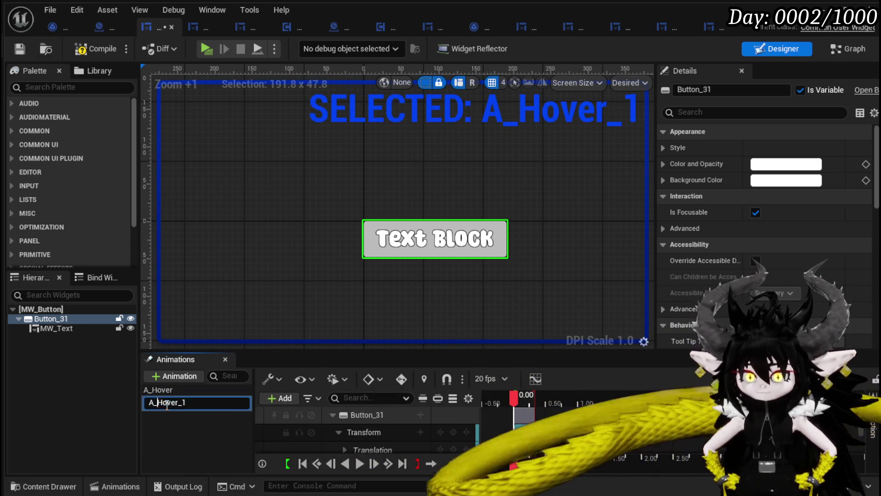
pyautogui.write('A_UnHover')
pyautogui.press('Return')
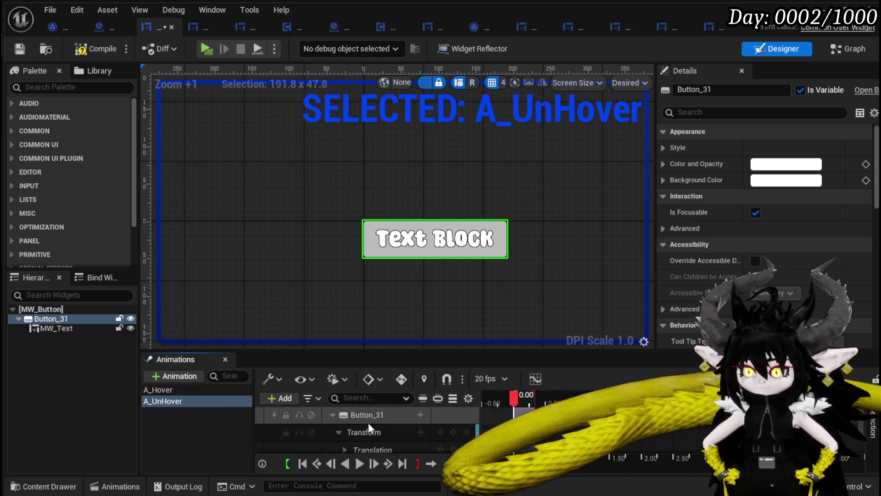
pyautogui.click(159, 390)
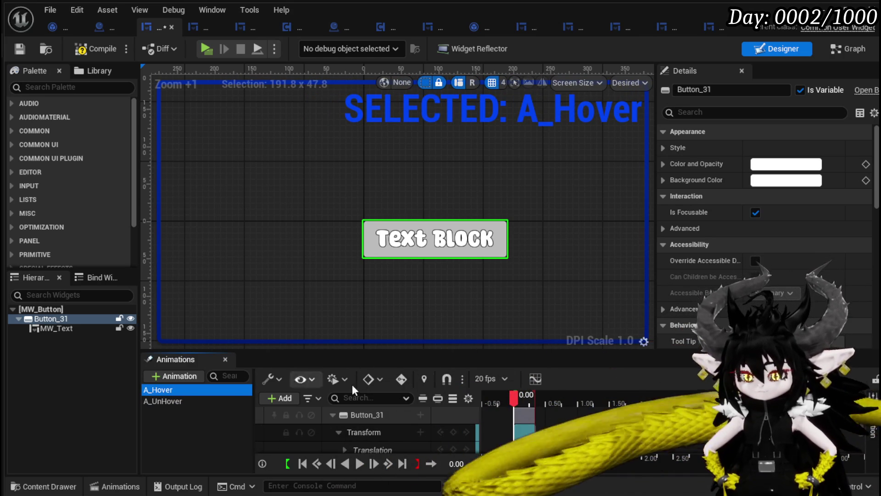
pyautogui.moveTo(514, 399)
pyautogui.mouseDown()
pyautogui.moveTo(544, 401)
pyautogui.moveTo(505, 404)
pyautogui.moveTo(550, 404)
pyautogui.moveTo(501, 405)
pyautogui.mouseUp()
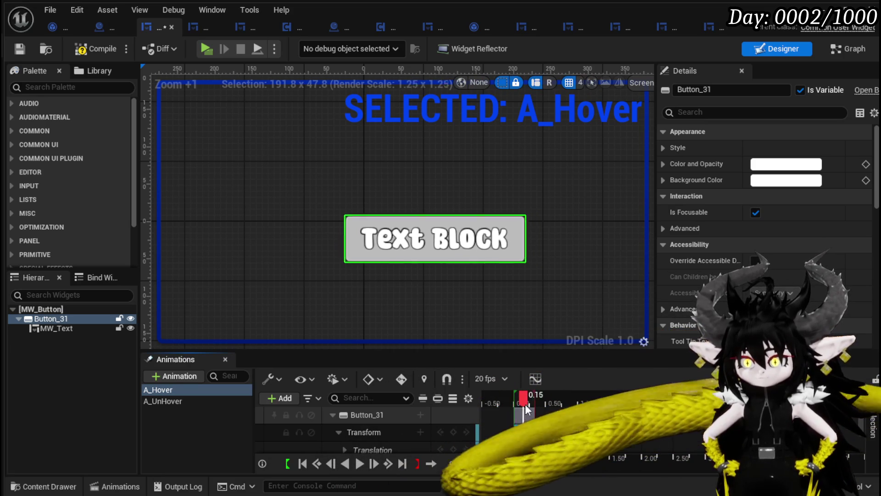
# Step: Scrub A_Hover and A_UnHover to preview their scaling
pyautogui.moveTo(536, 408); pyautogui.dragTo(515, 408)
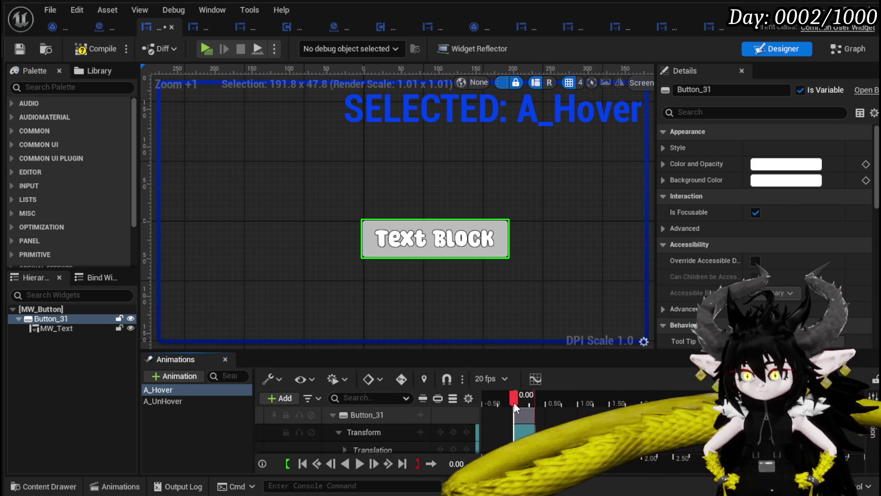
pyautogui.scroll(-5, 425, 424)
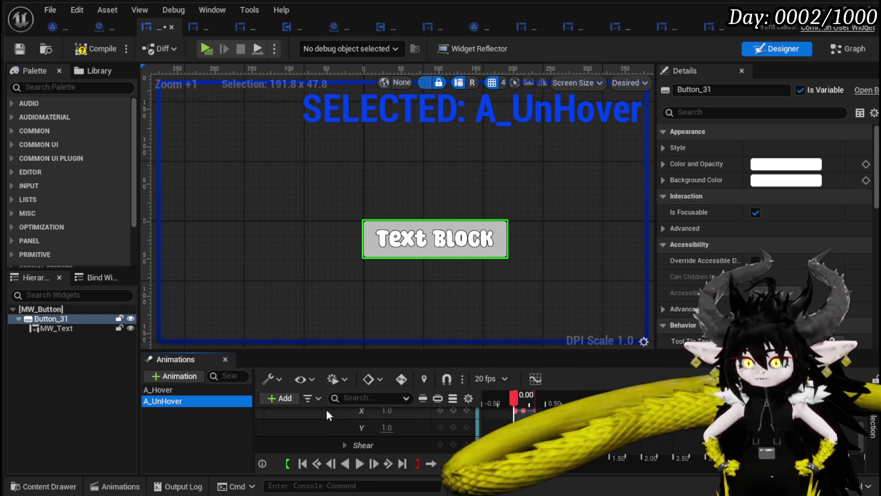
pyautogui.moveTo(514, 399); pyautogui.dragTo(530, 400)
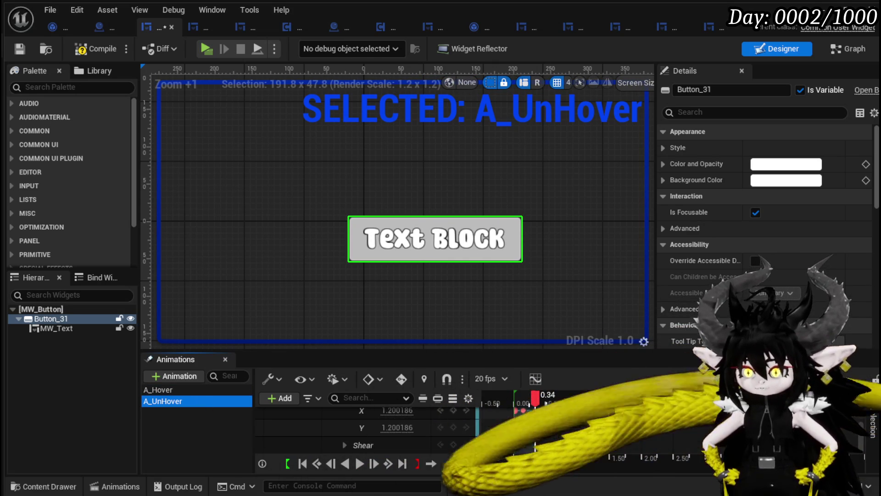
pyautogui.moveTo(530, 403); pyautogui.dragTo(519, 403)
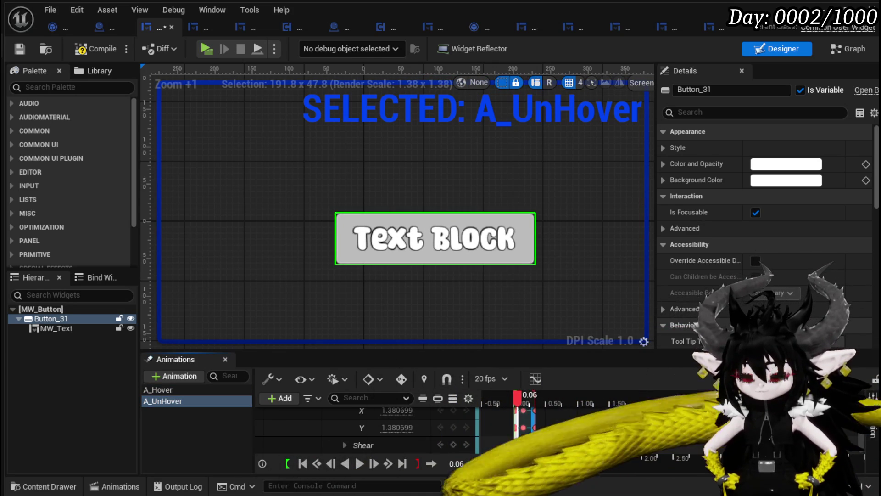
# Step: Enlarge the Animations panel and select A_UnHover's Scale X and Y keyframes
pyautogui.moveTo(531, 349); pyautogui.dragTo(533, 301)
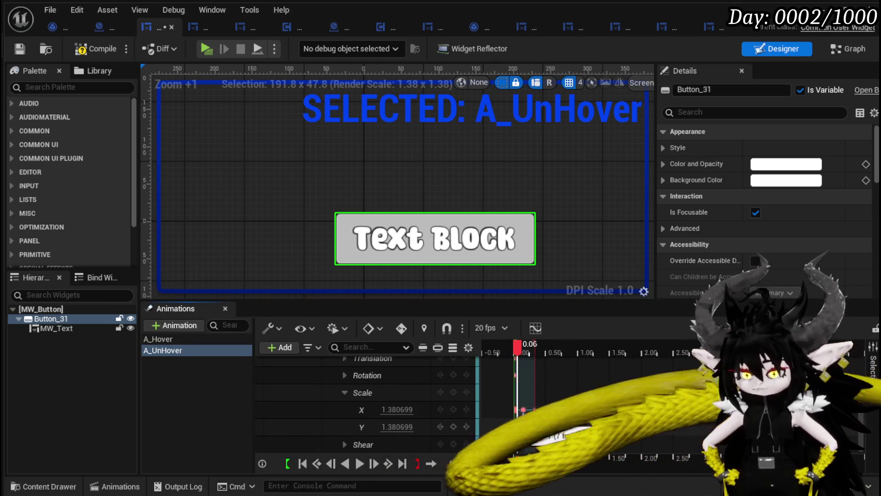
pyautogui.moveTo(523, 404); pyautogui.dragTo(610, 416)
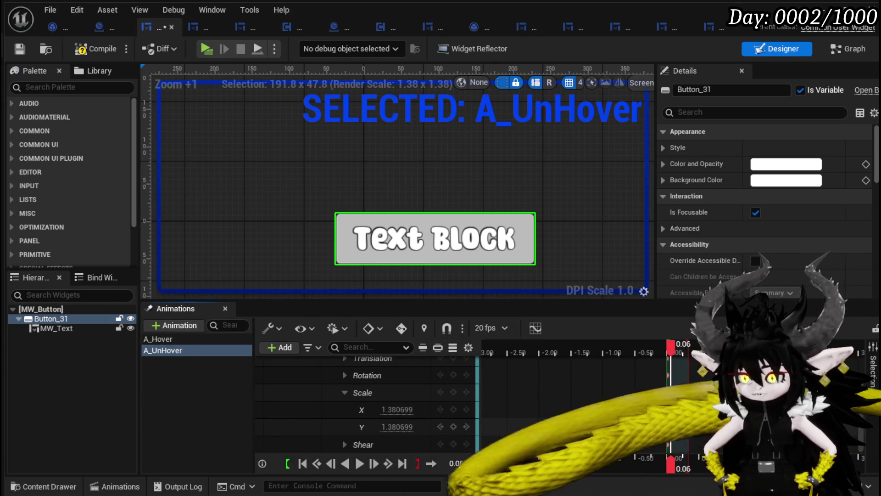
pyautogui.scroll(5, 690, 419)
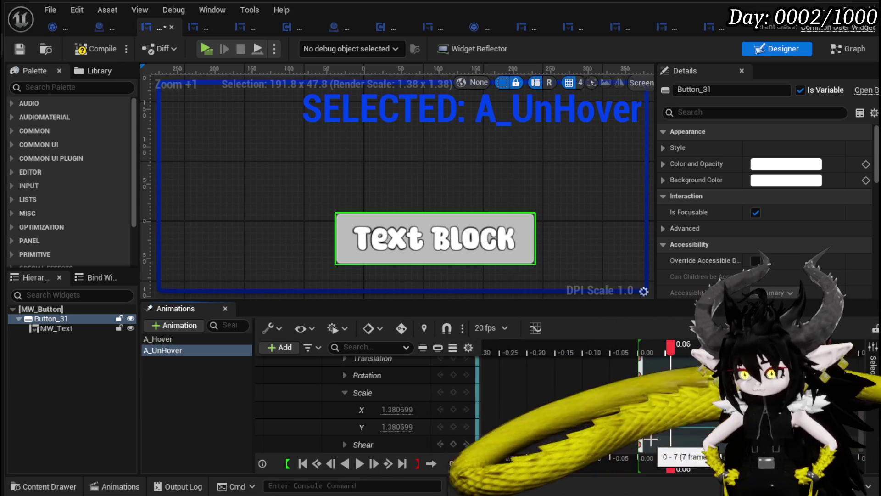
pyautogui.click(639, 392)
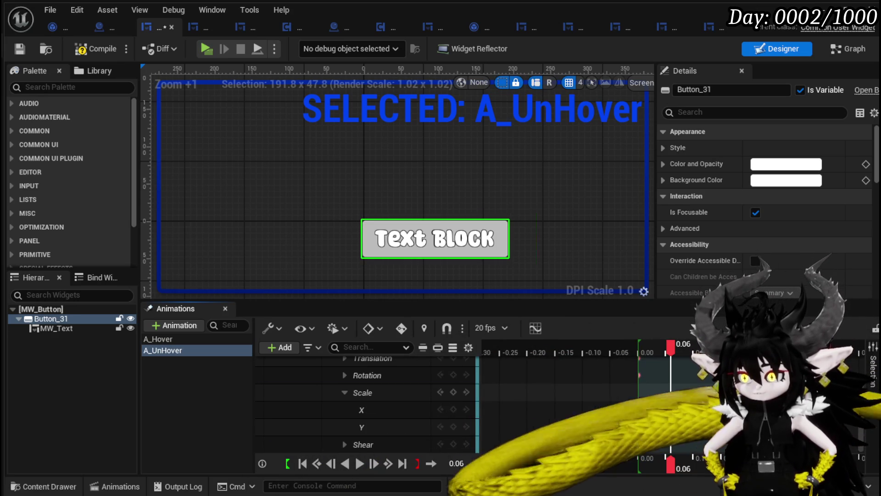
# Step: Set A_UnHover's Scale X and Y to 1.2 at time 0.00
pyautogui.click(638, 409)
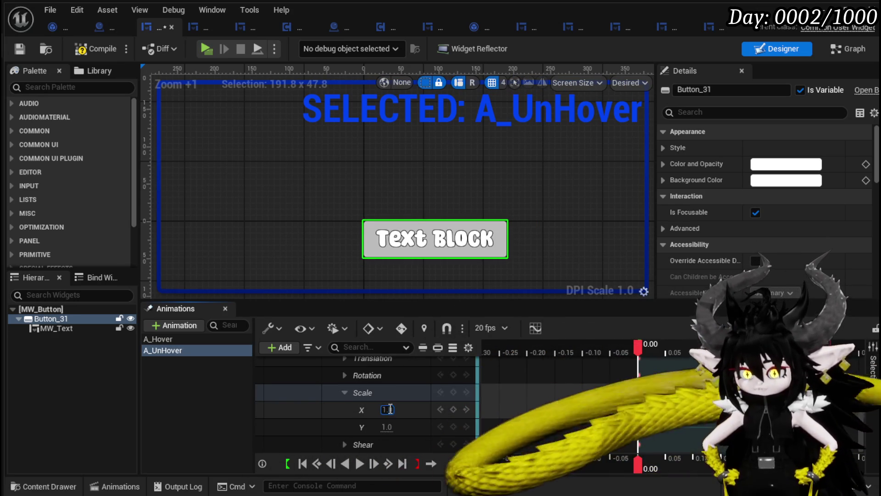
pyautogui.write('.2')
pyautogui.click(388, 426)
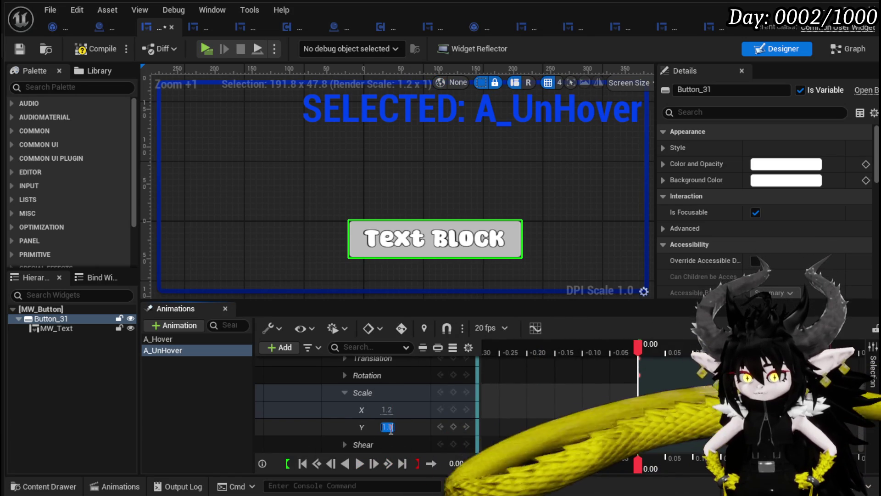
pyautogui.write('1.2')
pyautogui.press('Return')
# Step: Set Scale X and Y to 1.0 at a later keyframe
pyautogui.moveTo(641, 349); pyautogui.dragTo(702, 360)
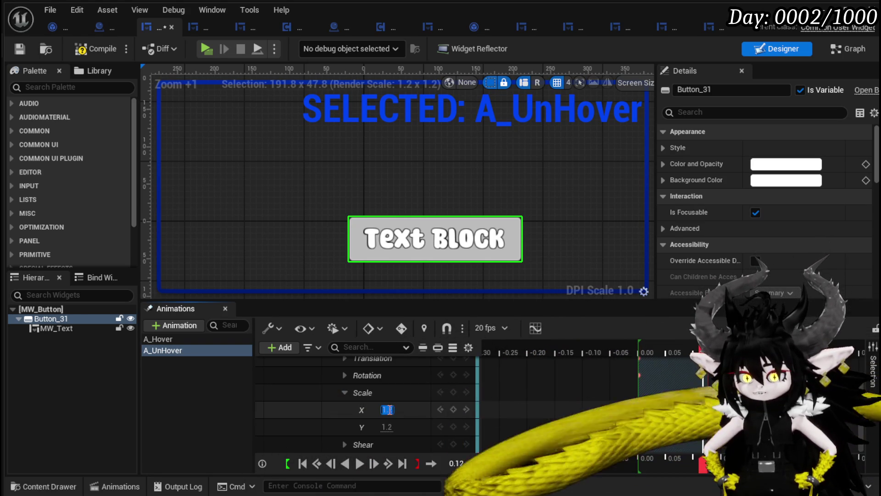
pyautogui.write('1')
pyautogui.press('Return')
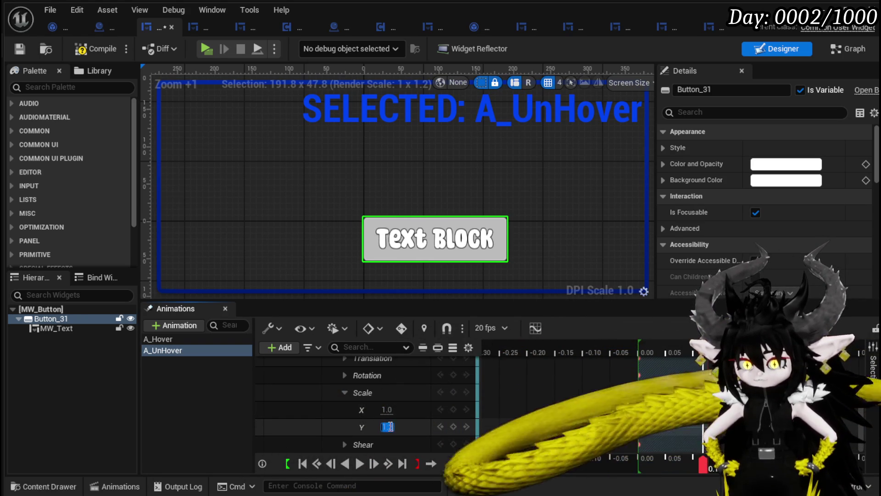
pyautogui.press('Return')
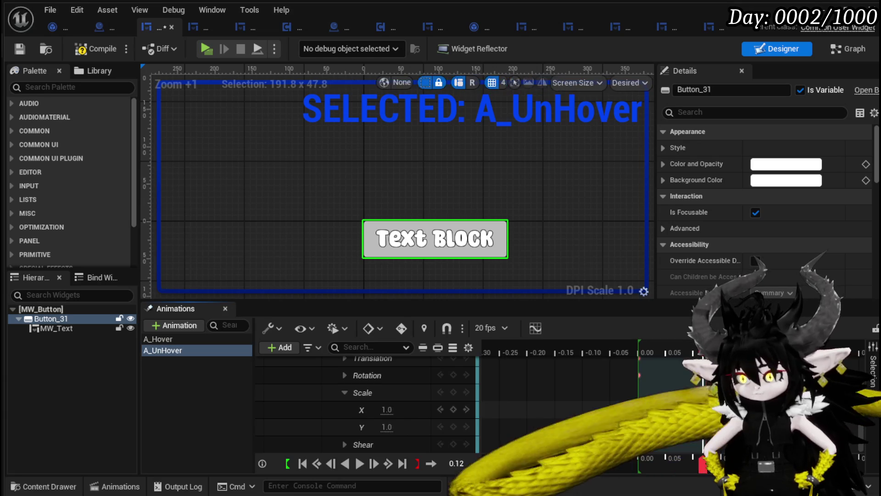
# Step: With timeline snapping on, set Scale X and Y to 0.9 at 0.10
pyautogui.click(447, 333)
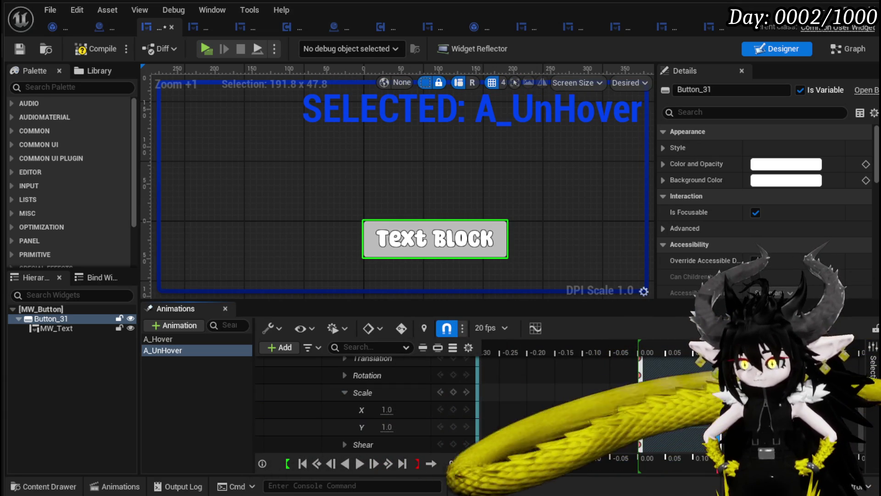
pyautogui.click(652, 350)
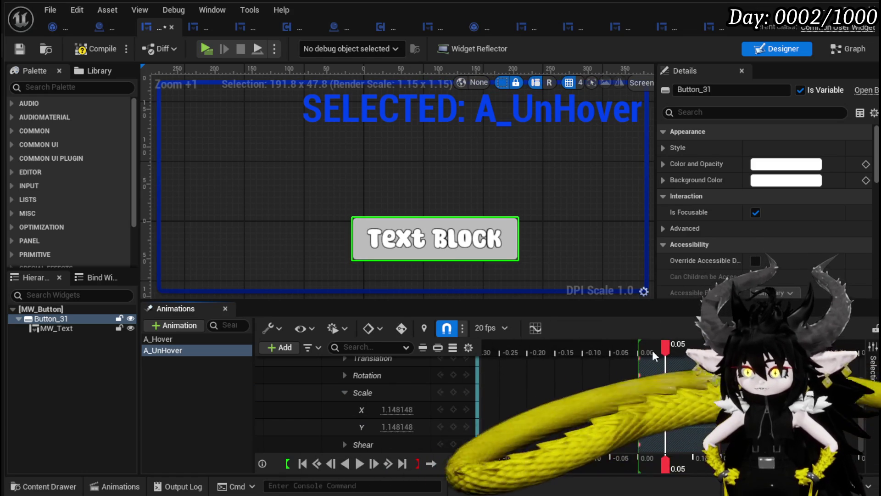
pyautogui.click(723, 352)
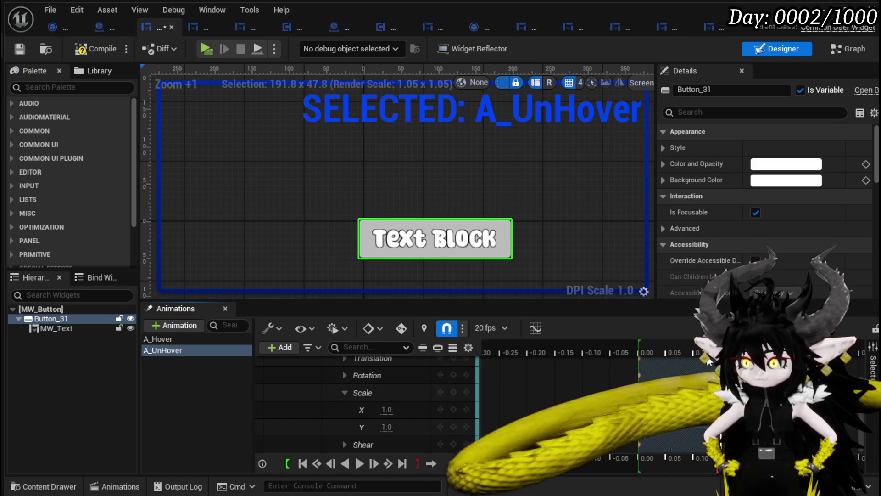
pyautogui.click(693, 352)
pyautogui.click(388, 409)
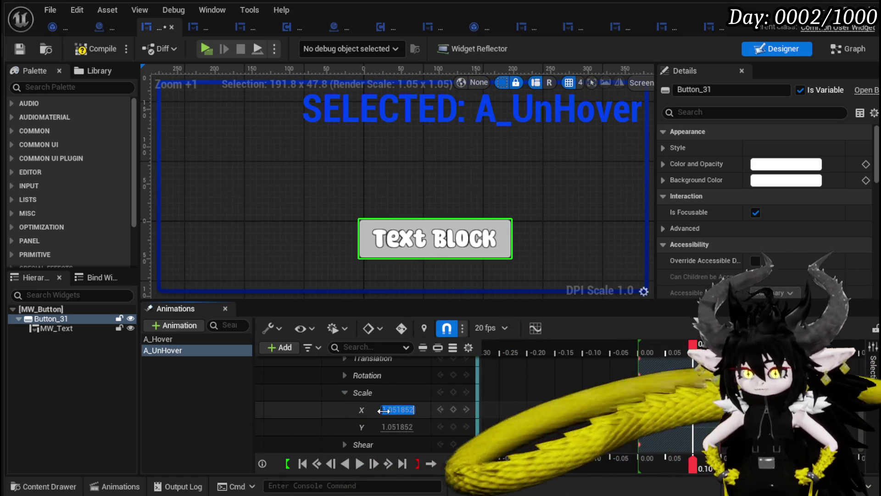
pyautogui.write('0.9')
pyautogui.press('Return')
pyautogui.click(404, 425)
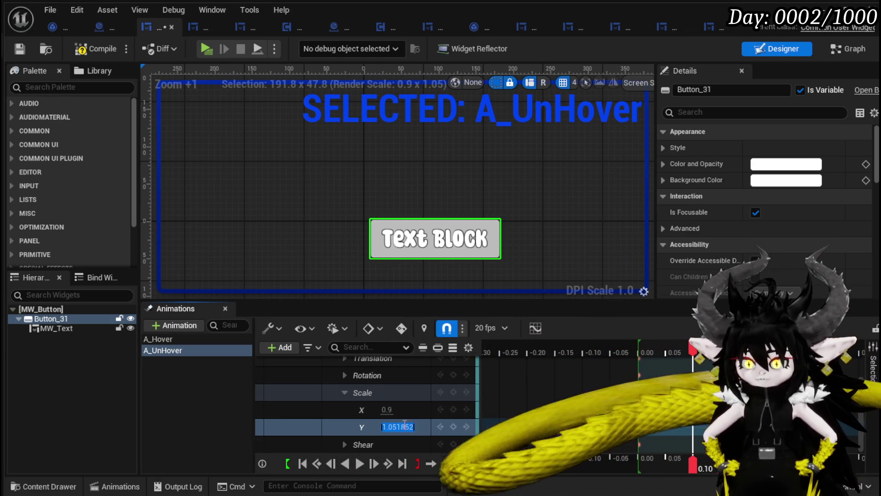
pyautogui.write('0.9')
pyautogui.press('Return')
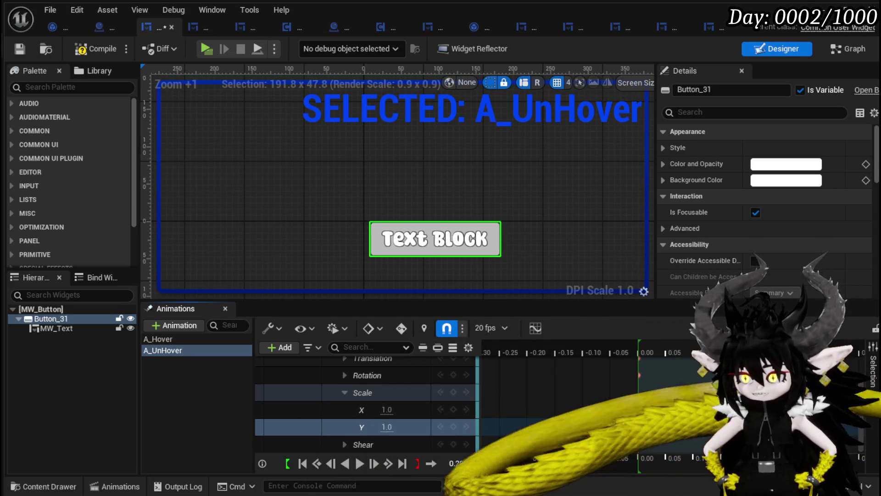
# Step: Change the 0.10 Scale X and Y keys to 0.8 and compile the widget blueprint
pyautogui.click(449, 330)
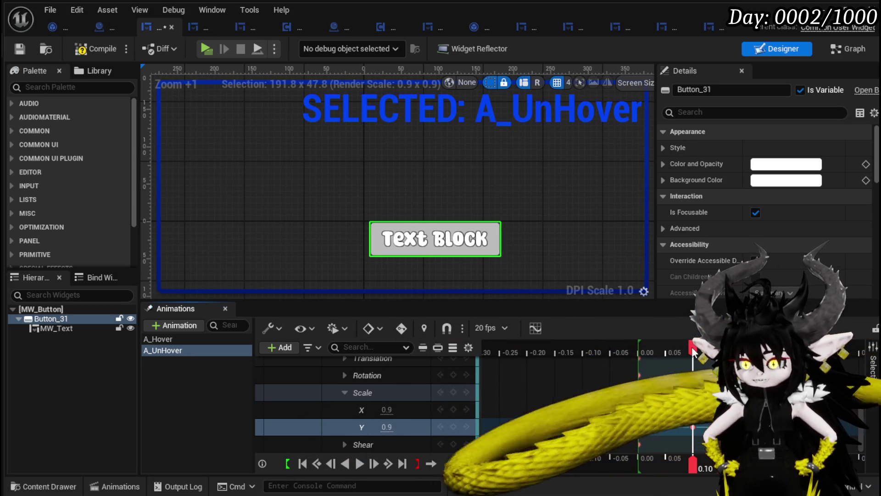
pyautogui.moveTo(678, 348)
pyautogui.mouseDown()
pyautogui.moveTo(771, 350)
pyautogui.moveTo(640, 349)
pyautogui.moveTo(693, 349)
pyautogui.mouseUp()
pyautogui.click(387, 409)
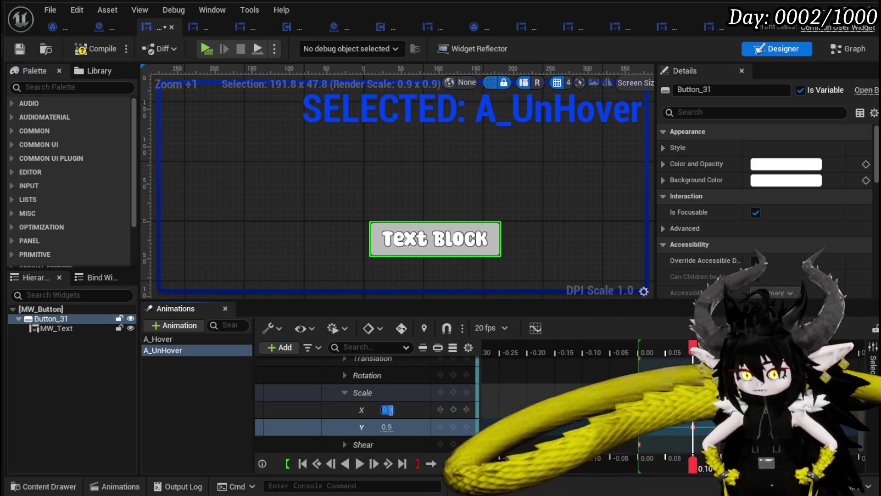
pyautogui.write('0.8')
pyautogui.click(387, 427)
pyautogui.write('0.8')
pyautogui.press('Return')
pyautogui.moveTo(676, 354)
pyautogui.mouseDown()
pyautogui.moveTo(612, 353)
pyautogui.moveTo(729, 352)
pyautogui.mouseUp()
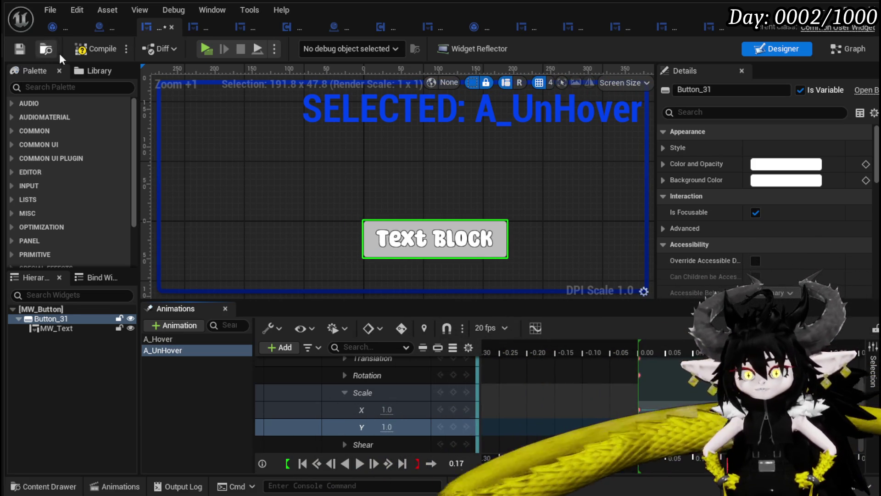
pyautogui.click(20, 48)
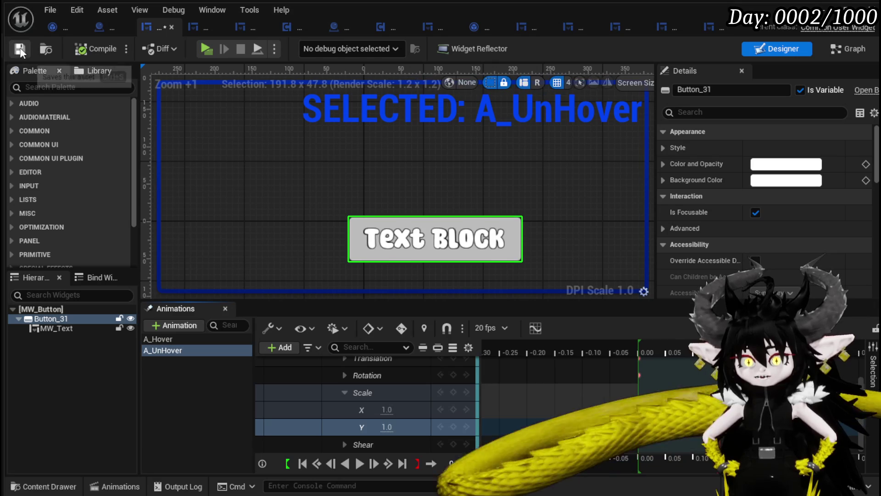
# Step: Go to the EventGraph and arrange the On Hovered and On Unhovered chains
pyautogui.click(843, 50)
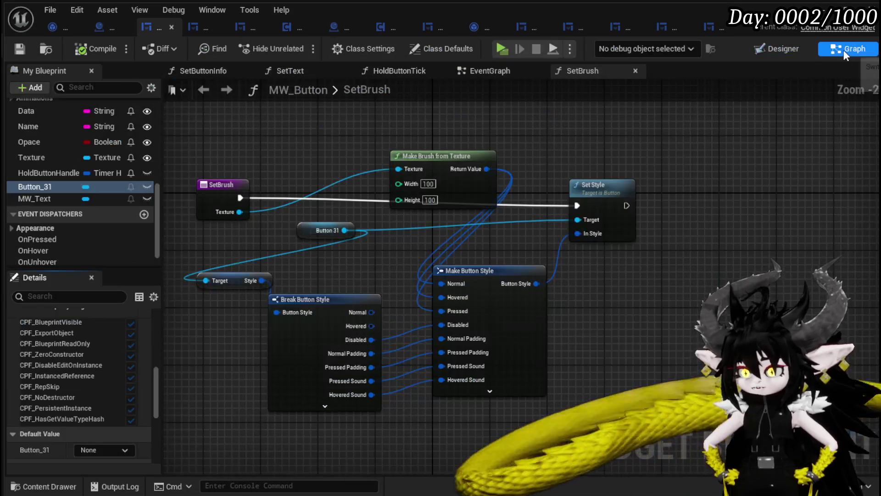
pyautogui.scroll(5, 122, 165)
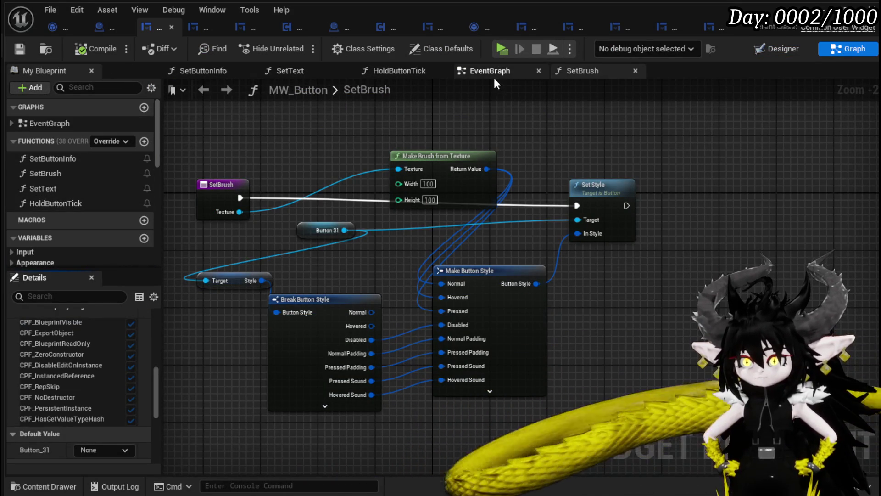
pyautogui.click(491, 70)
pyautogui.scroll(4, 385, 199)
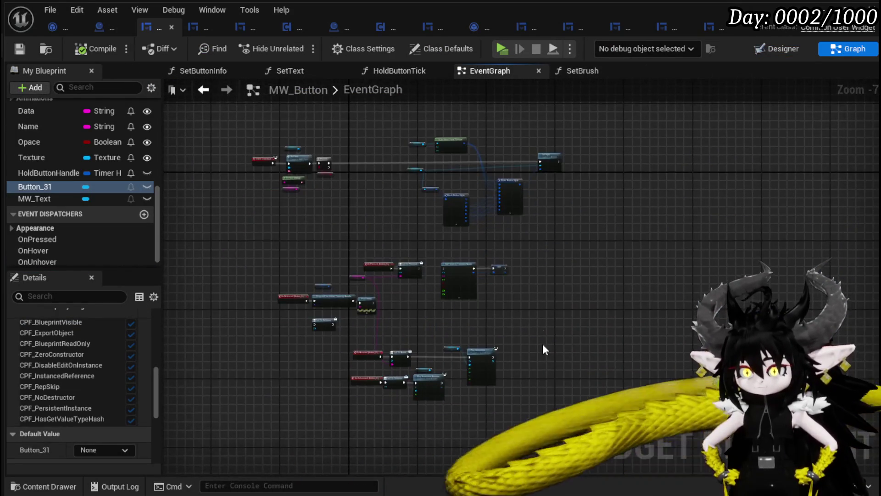
pyautogui.moveTo(389, 168)
pyautogui.mouseDown()
pyautogui.moveTo(531, 196)
pyautogui.moveTo(536, 172)
pyautogui.mouseUp()
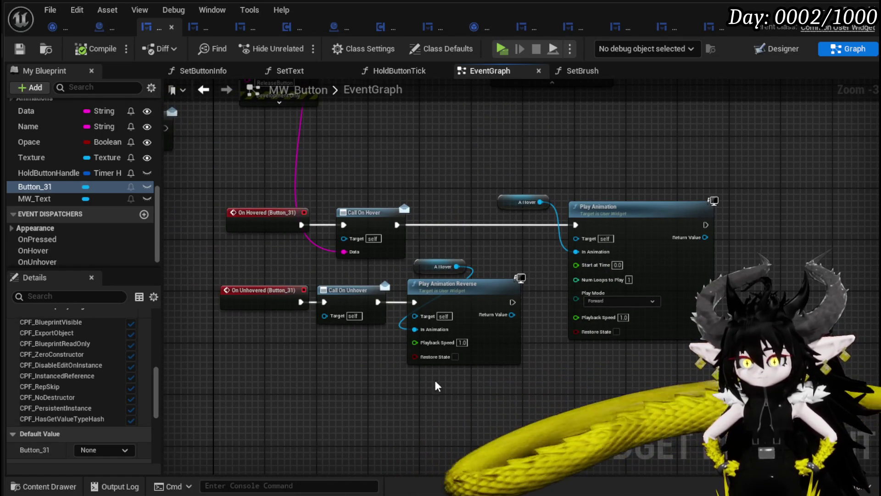
pyautogui.moveTo(452, 286)
pyautogui.mouseDown()
pyautogui.moveTo(427, 359)
pyautogui.moveTo(505, 232)
pyautogui.mouseUp()
pyautogui.click(533, 222)
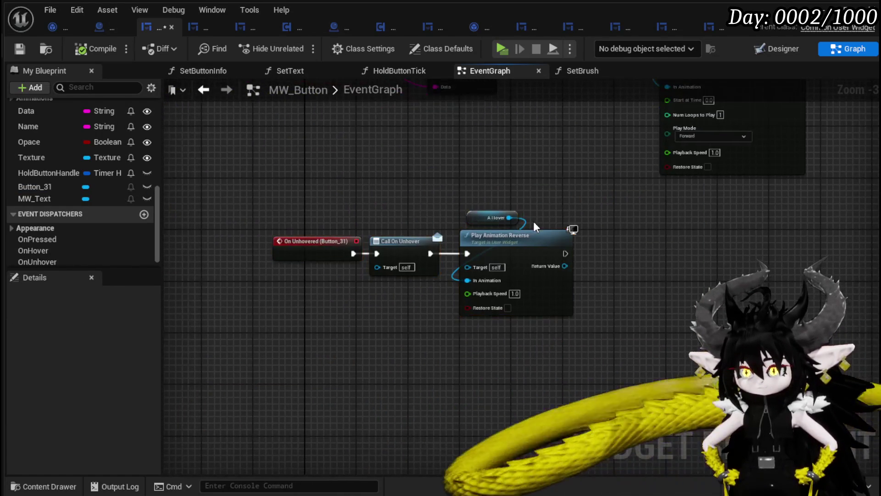
pyautogui.moveTo(729, 164)
pyautogui.mouseDown()
pyautogui.moveTo(607, 277)
pyautogui.moveTo(625, 221)
pyautogui.mouseUp()
# Step: Replace Play Animation Reverse with a Play Animation node fed by A_UnHover
pyautogui.hotkey('ctrl', 'v')
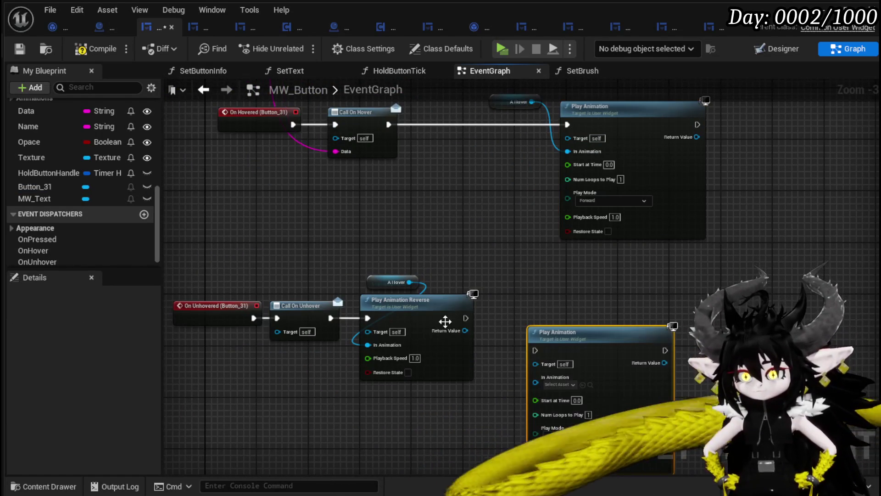
pyautogui.moveTo(408, 261); pyautogui.dragTo(441, 312)
pyautogui.press('Delete')
pyautogui.moveTo(562, 333)
pyautogui.mouseDown()
pyautogui.moveTo(472, 301)
pyautogui.moveTo(408, 302)
pyautogui.moveTo(354, 324)
pyautogui.mouseUp()
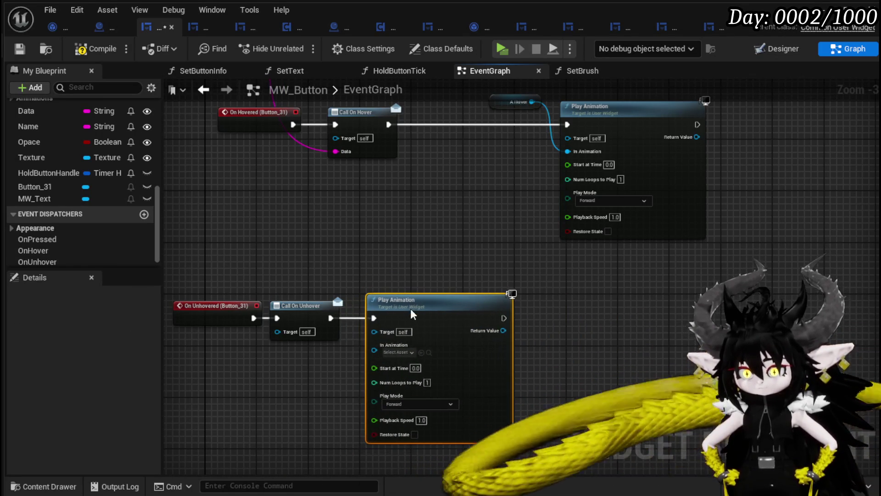
pyautogui.scroll(6, 73, 229)
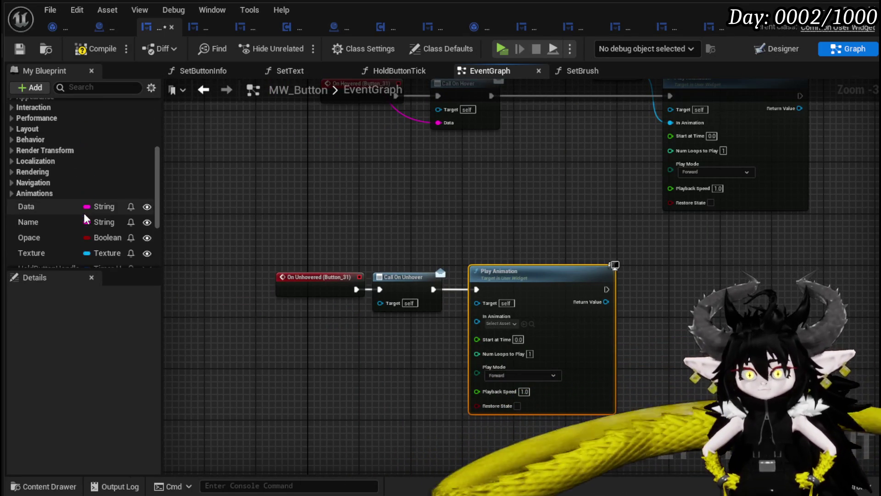
pyautogui.click(13, 232)
pyautogui.moveTo(35, 243)
pyautogui.mouseDown()
pyautogui.moveTo(591, 327)
pyautogui.moveTo(475, 306)
pyautogui.mouseUp()
pyautogui.moveTo(546, 316); pyautogui.dragTo(509, 323)
# Step: Enable Restore State, save MW_Button, and start a play-in-editor test
pyautogui.scroll(3, 395, 357)
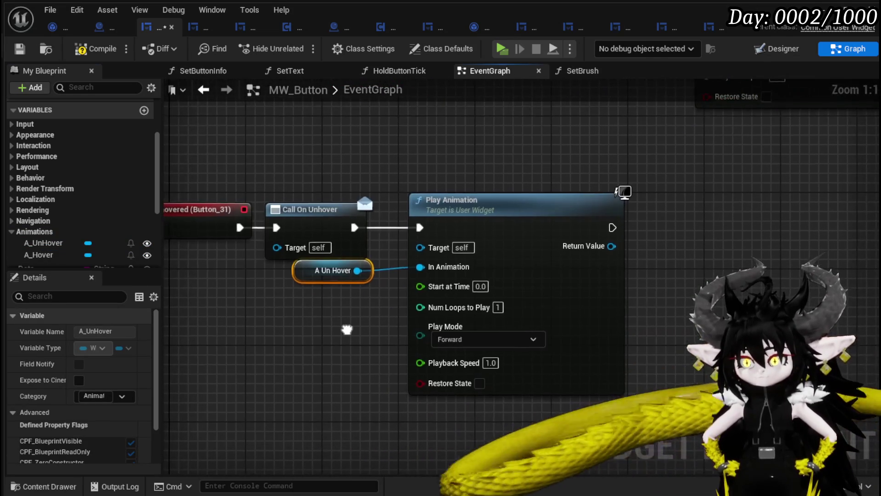
pyautogui.moveTo(346, 328); pyautogui.dragTo(352, 309)
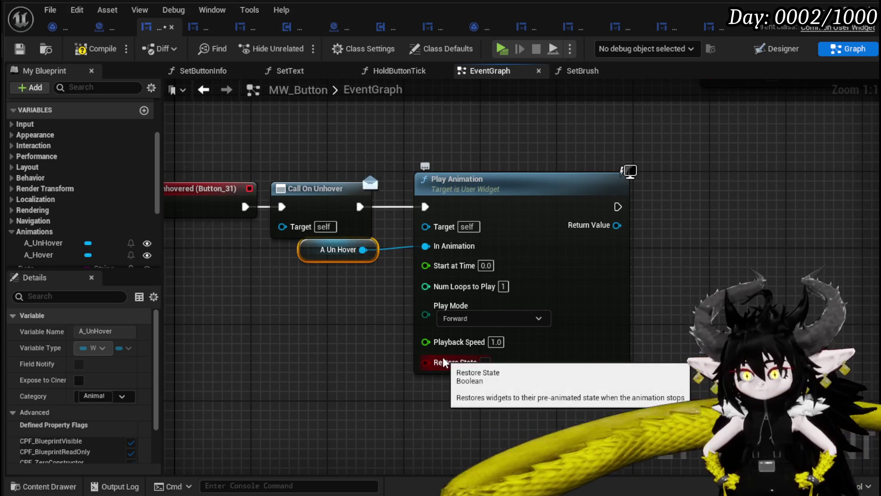
pyautogui.click(485, 363)
pyautogui.scroll(-2, 365, 353)
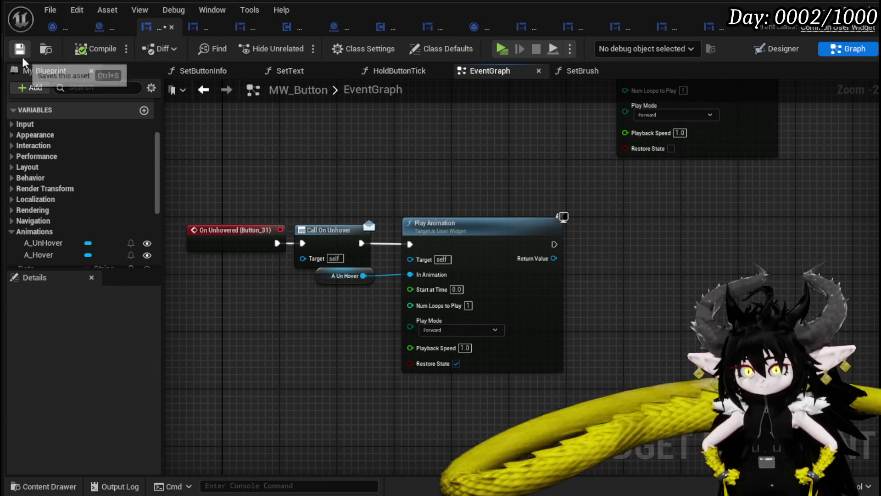
pyautogui.hotkey('ctrl', 's')
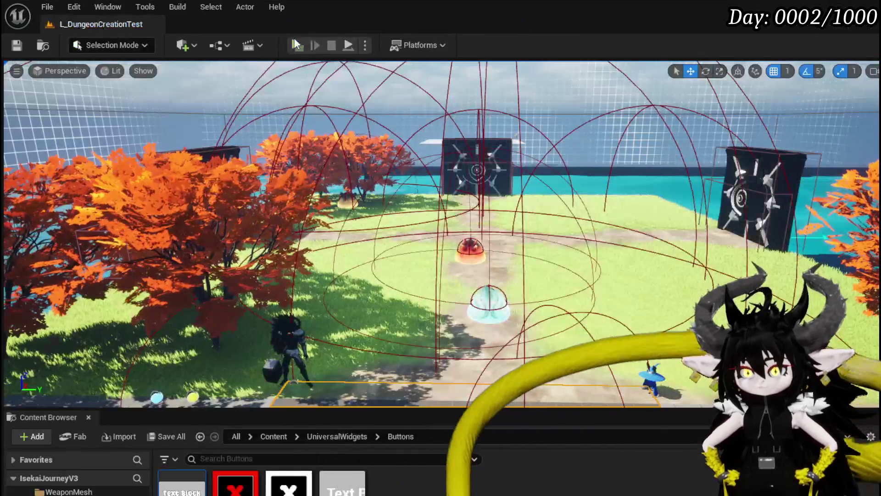
pyautogui.click(293, 42)
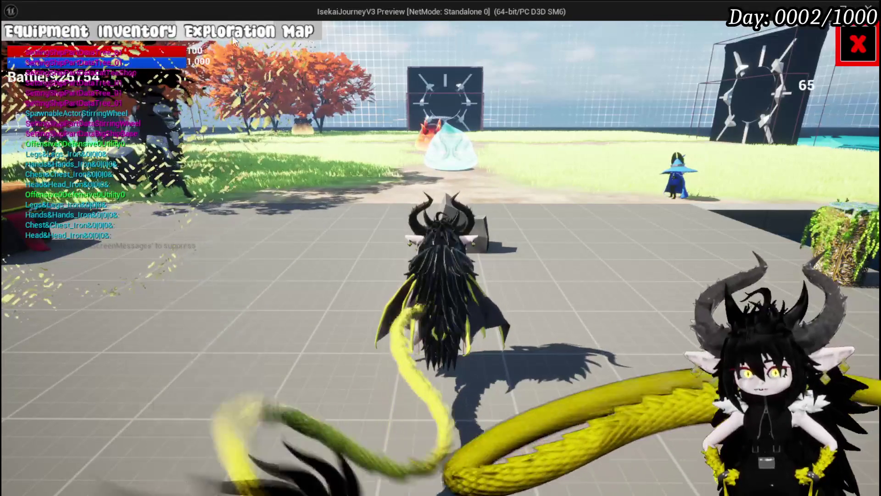
pyautogui.click(248, 36)
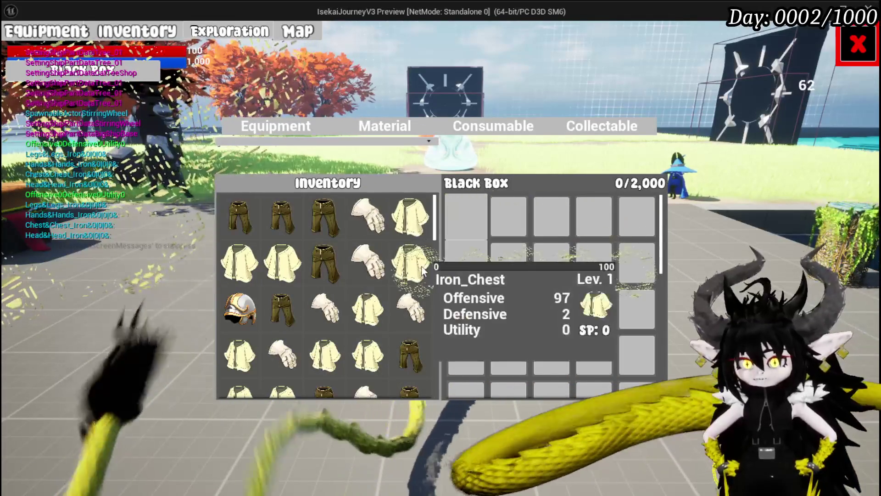
pyautogui.press('Escape')
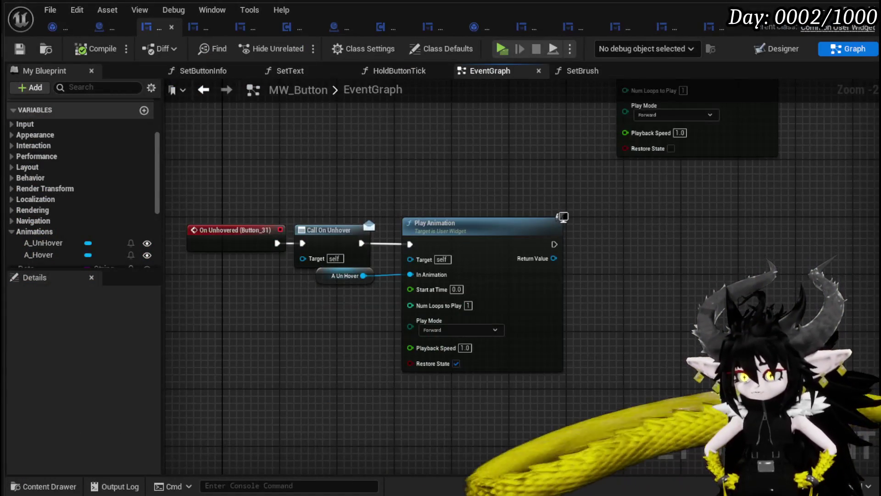
# Step: Enable Restore State on the hover Play Animation node
pyautogui.moveTo(693, 230); pyautogui.dragTo(712, 292)
pyautogui.click(690, 210)
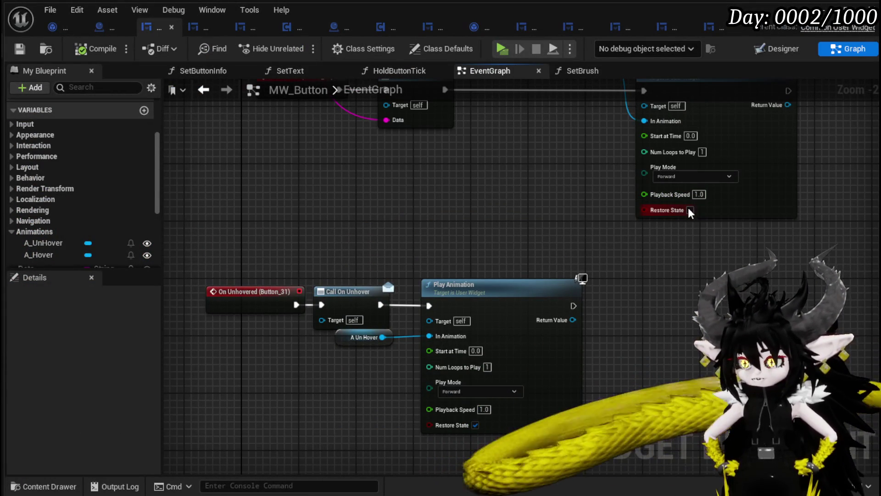
pyautogui.moveTo(507, 181)
pyautogui.mouseDown()
pyautogui.moveTo(505, 272)
pyautogui.moveTo(491, 191)
pyautogui.mouseUp()
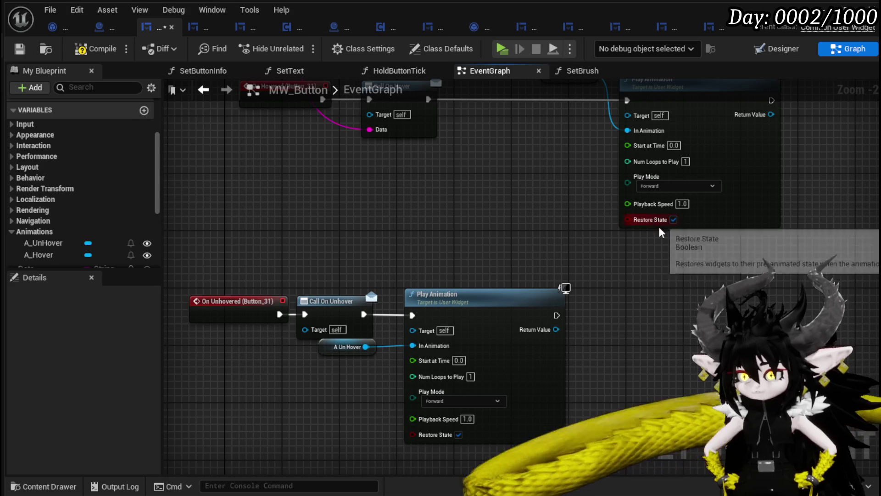
pyautogui.click(673, 220)
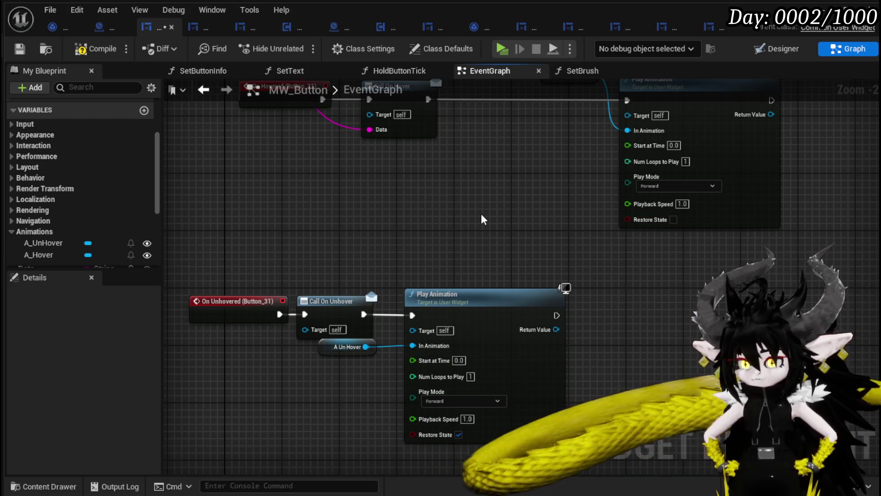
# Step: Move the A Un Hover getter beside Call On Unhover and start another play test
pyautogui.moveTo(330, 350)
pyautogui.mouseDown()
pyautogui.moveTo(412, 266)
pyautogui.moveTo(417, 271)
pyautogui.mouseUp()
pyautogui.moveTo(434, 227); pyautogui.dragTo(417, 325)
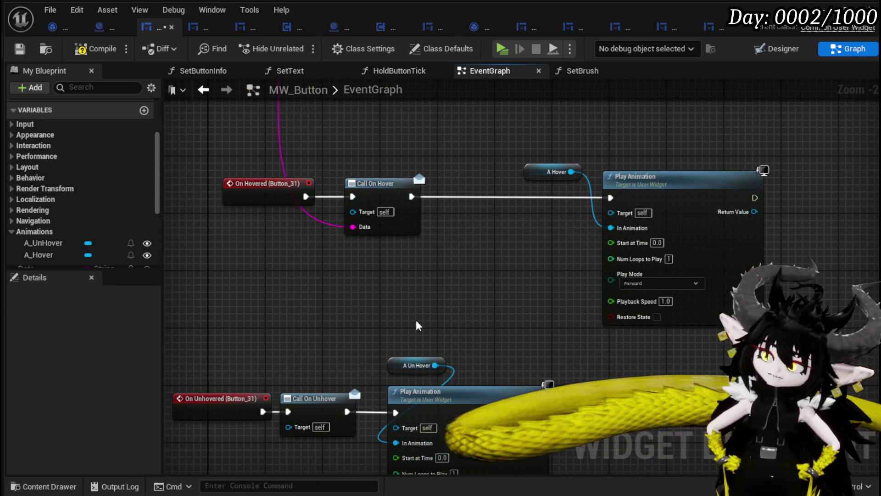
pyautogui.moveTo(418, 325); pyautogui.dragTo(417, 307)
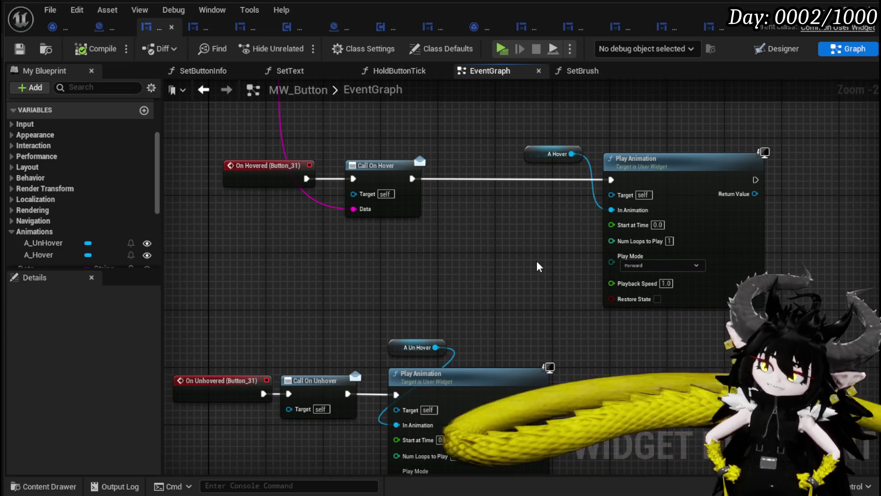
pyautogui.moveTo(537, 263)
pyautogui.mouseDown()
pyautogui.moveTo(407, 267)
pyautogui.moveTo(519, 265)
pyautogui.mouseUp()
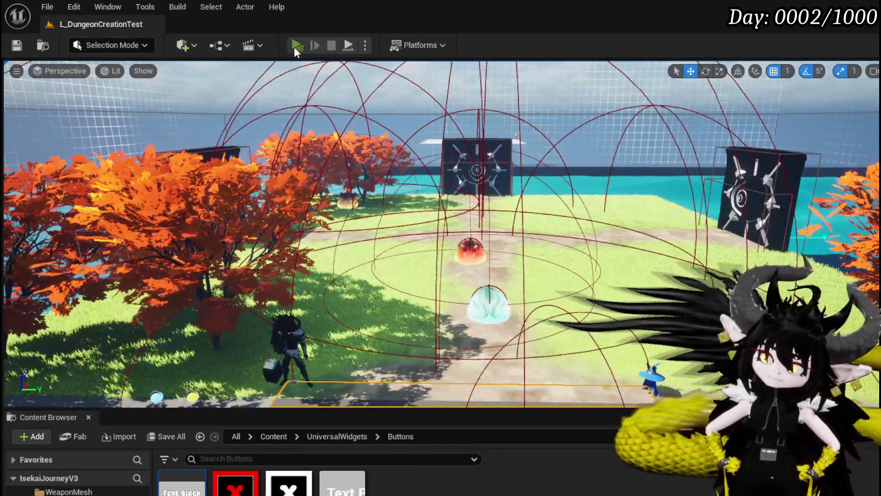
pyautogui.click(293, 47)
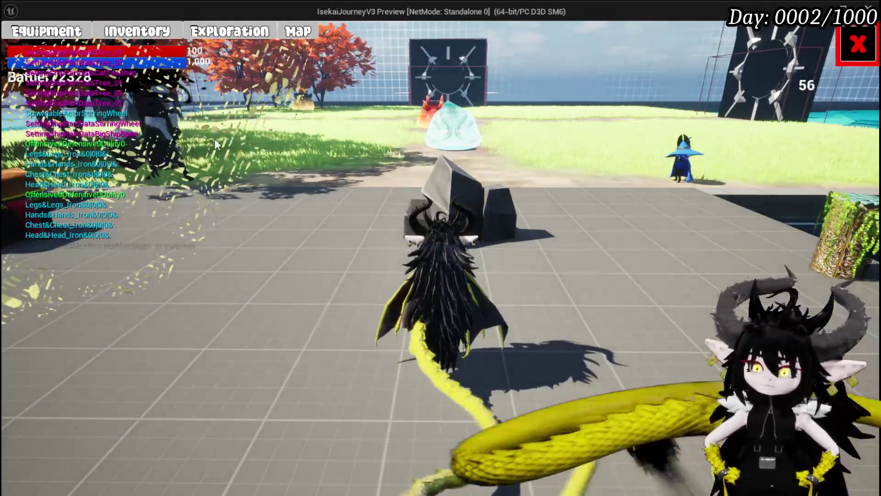
pyautogui.click(47, 31)
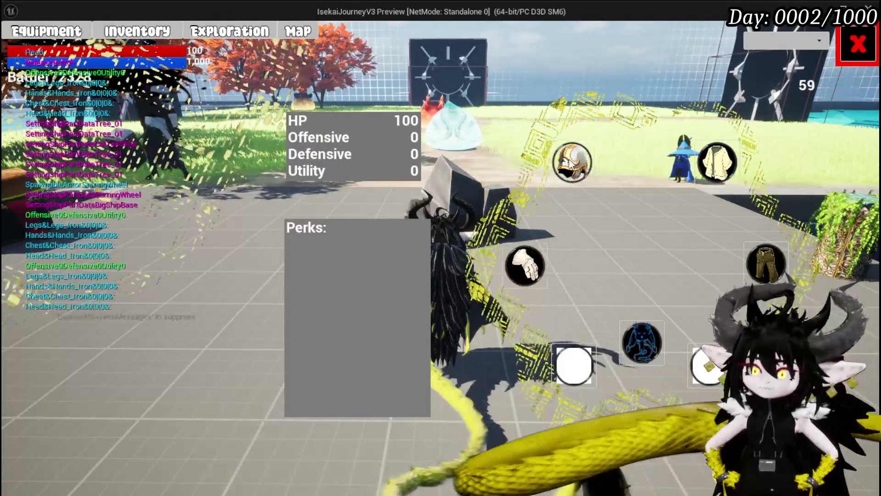
pyautogui.click(571, 162)
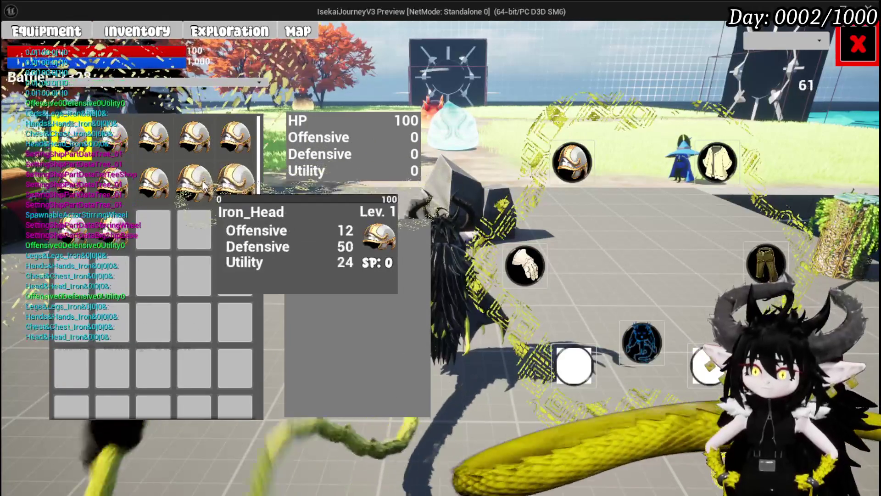
pyautogui.press('Escape')
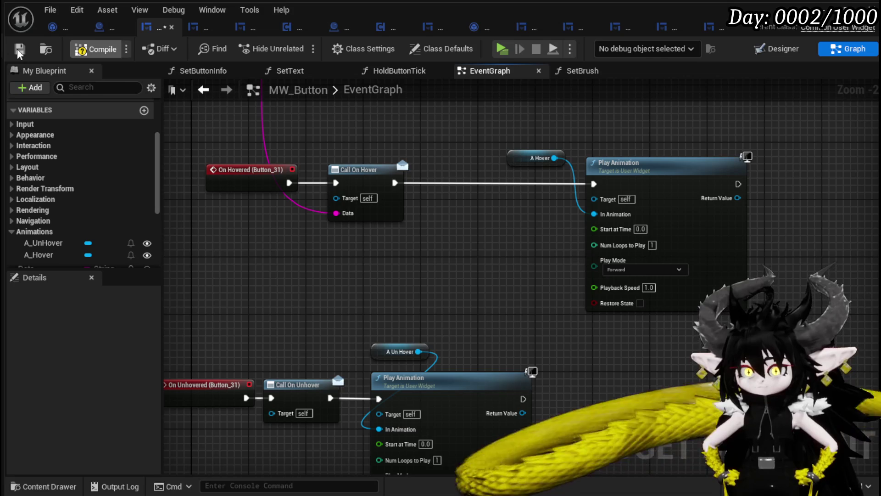
# Step: Rearrange the A Hover getter and unhover chain to make room before Play Animation
pyautogui.moveTo(469, 315)
pyautogui.mouseDown()
pyautogui.moveTo(331, 333)
pyautogui.moveTo(544, 316)
pyautogui.moveTo(549, 306)
pyautogui.mouseUp()
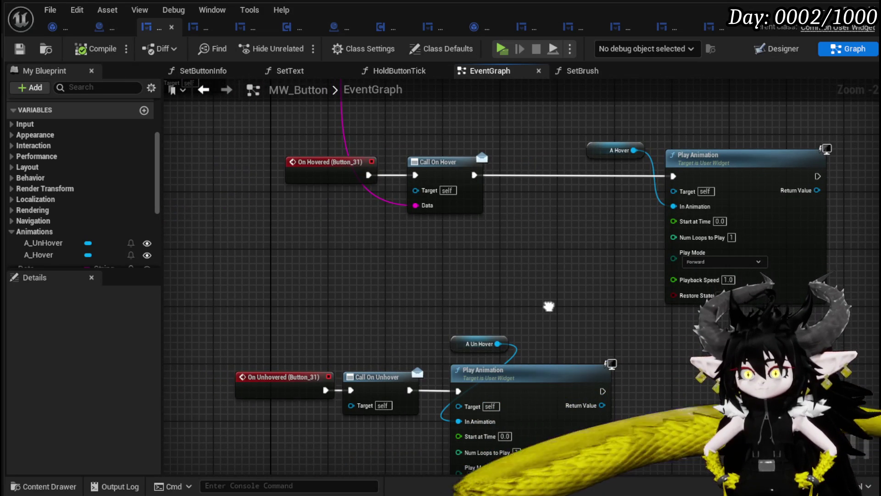
pyautogui.moveTo(549, 306)
pyautogui.mouseDown()
pyautogui.moveTo(541, 291)
pyautogui.moveTo(557, 229)
pyautogui.moveTo(539, 312)
pyautogui.mouseUp()
pyautogui.moveTo(563, 153); pyautogui.dragTo(517, 149)
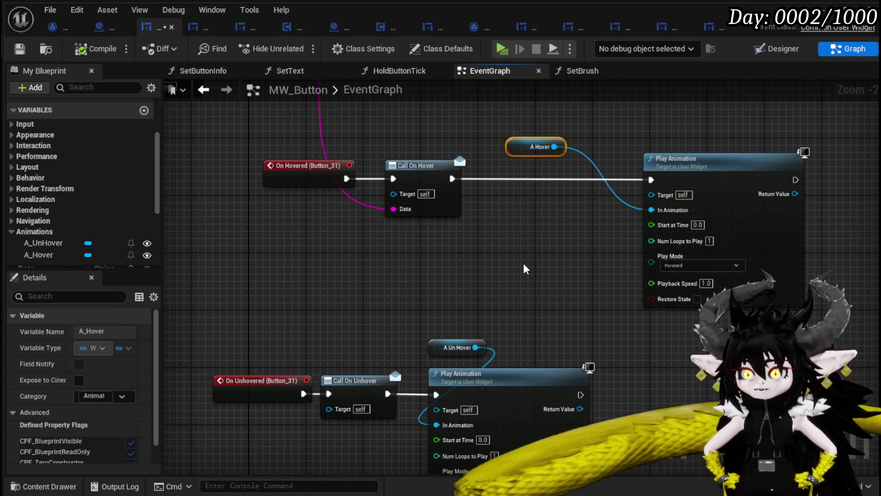
pyautogui.moveTo(523, 261); pyautogui.dragTo(521, 188)
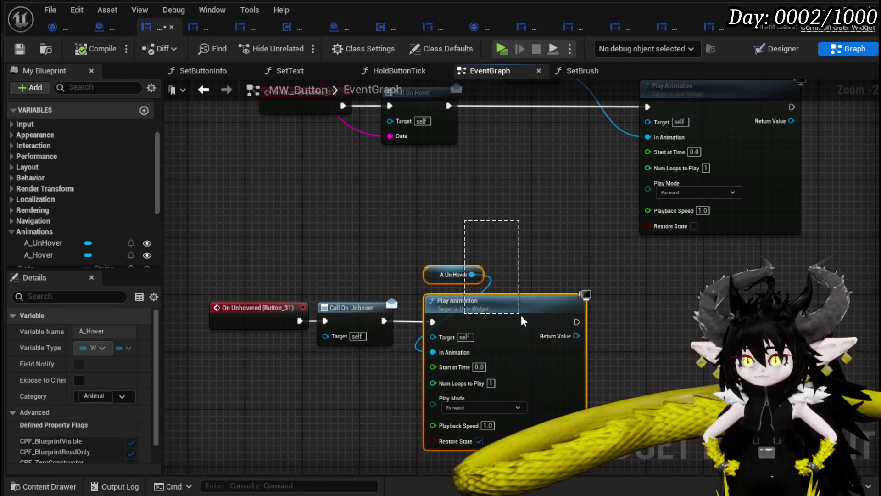
pyautogui.moveTo(520, 319); pyautogui.dragTo(518, 316)
pyautogui.click(488, 245)
pyautogui.moveTo(481, 239); pyautogui.dragTo(477, 257)
pyautogui.moveTo(507, 159); pyautogui.dragTo(624, 144)
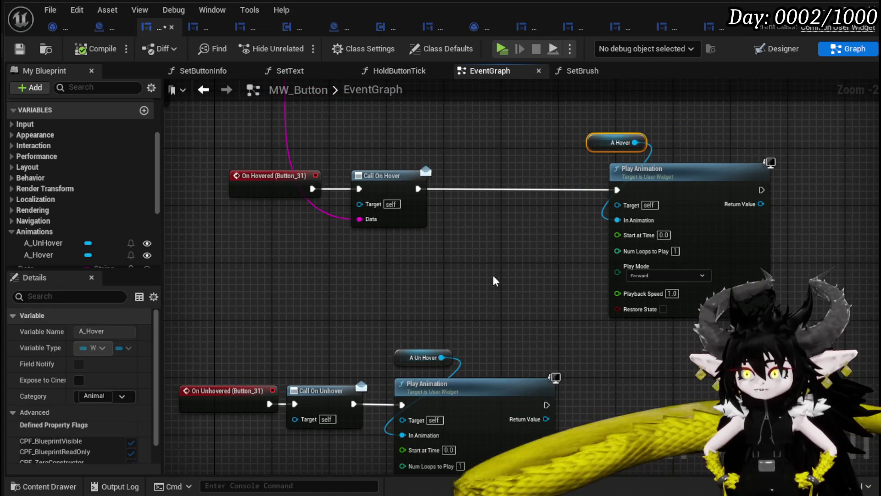
pyautogui.moveTo(390, 329); pyautogui.dragTo(405, 284)
pyautogui.moveTo(574, 461); pyautogui.dragTo(574, 461)
pyautogui.moveTo(508, 258)
pyautogui.mouseDown()
pyautogui.moveTo(497, 299)
pyautogui.moveTo(473, 236)
pyautogui.mouseUp()
pyautogui.moveTo(514, 354)
pyautogui.mouseDown()
pyautogui.moveTo(528, 321)
pyautogui.moveTo(530, 255)
pyautogui.moveTo(514, 235)
pyautogui.moveTo(503, 242)
pyautogui.mouseUp()
# Step: Add a Stop Animation node before Play Animation and connect A Hover to it
pyautogui.rightClick(398, 230)
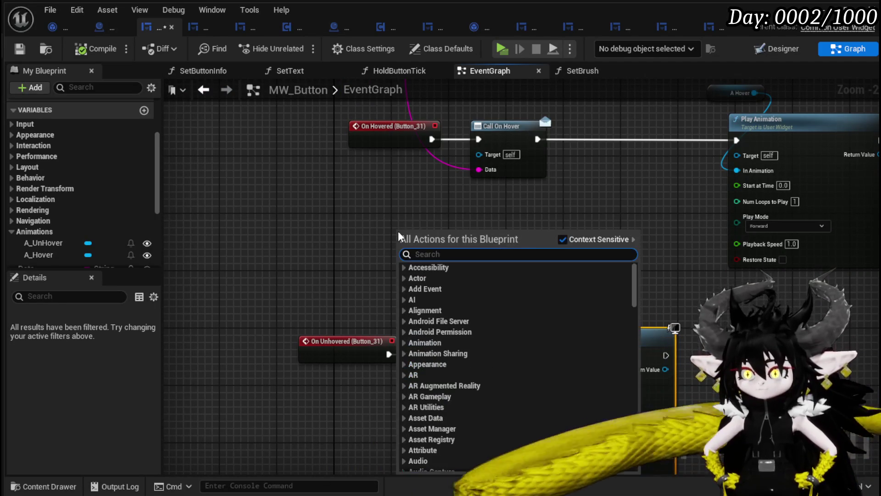
pyautogui.write('stop anim')
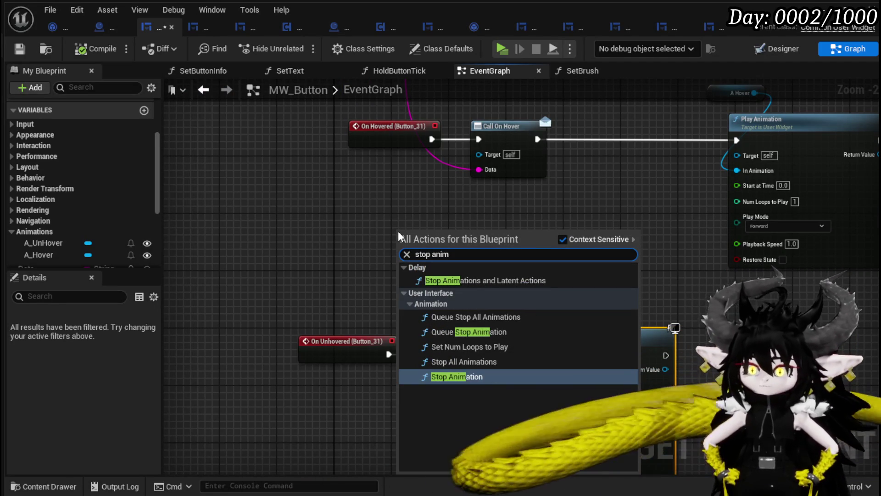
pyautogui.click(456, 376)
pyautogui.moveTo(431, 325)
pyautogui.mouseDown()
pyautogui.moveTo(437, 306)
pyautogui.moveTo(438, 325)
pyautogui.moveTo(376, 298)
pyautogui.moveTo(378, 282)
pyautogui.moveTo(374, 291)
pyautogui.mouseUp()
pyautogui.moveTo(487, 199)
pyautogui.mouseDown()
pyautogui.moveTo(493, 298)
pyautogui.moveTo(407, 311)
pyautogui.moveTo(559, 313)
pyautogui.mouseUp()
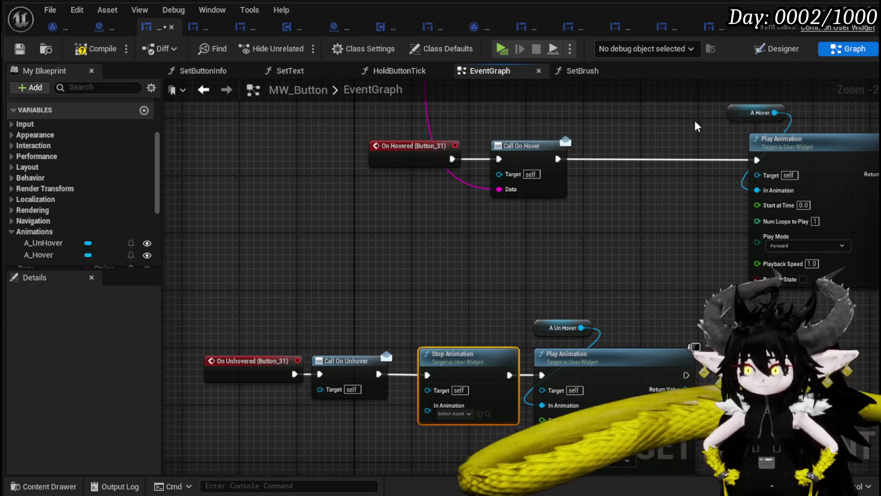
pyautogui.click(733, 115)
pyautogui.moveTo(733, 115)
pyautogui.mouseDown()
pyautogui.moveTo(438, 282)
pyautogui.moveTo(454, 354)
pyautogui.moveTo(444, 373)
pyautogui.mouseUp()
pyautogui.moveTo(597, 290); pyautogui.dragTo(558, 368)
pyautogui.click(260, 134)
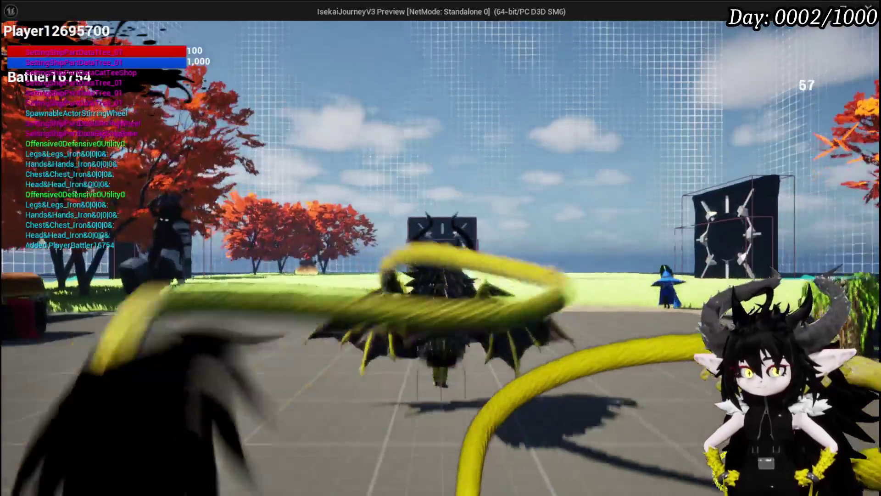
# Step: Open the in-game Equipment panel and its helmet inventory grid
pyautogui.press('i')
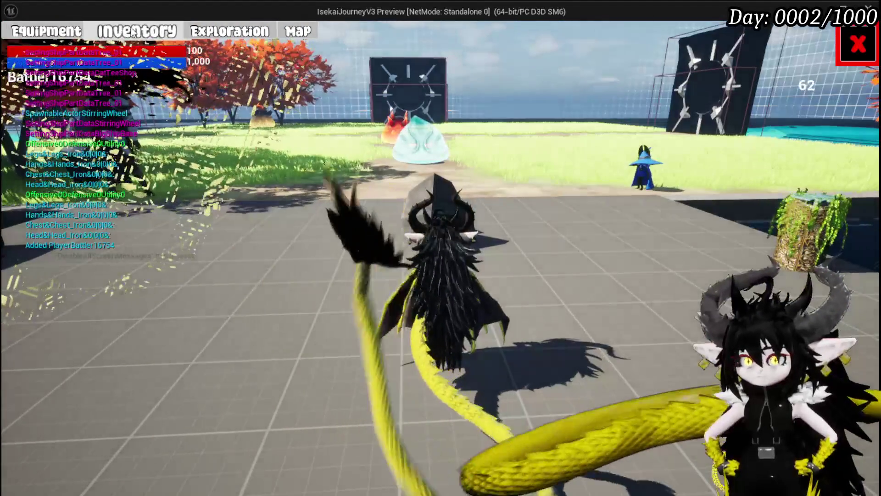
pyautogui.click(46, 31)
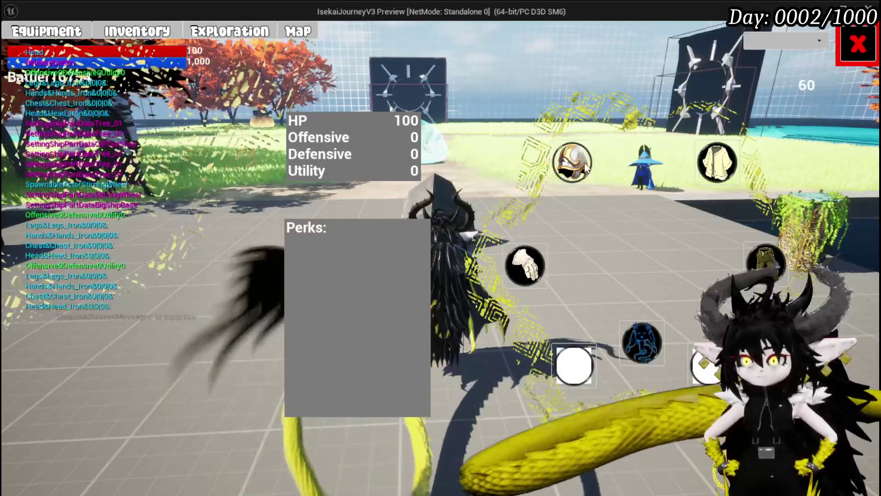
pyautogui.click(572, 162)
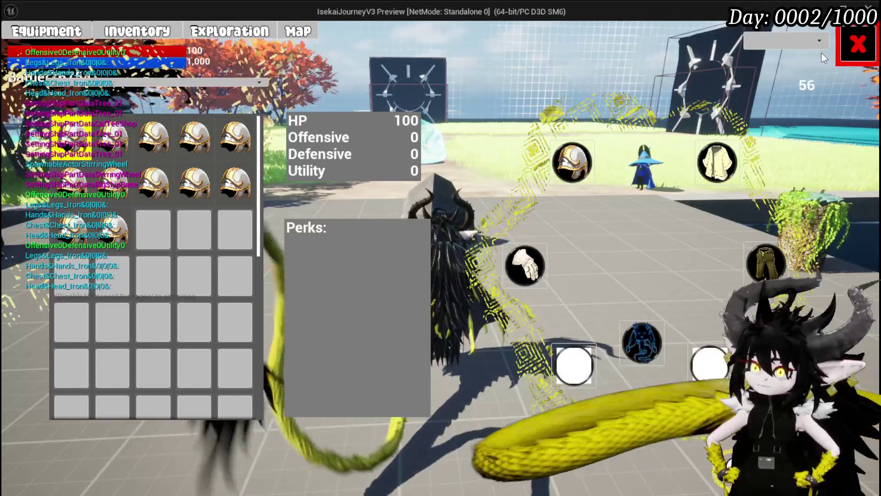
# Step: Close the inventory, stop the play session, and save the L_DungeonCreationTest level
pyautogui.click(847, 48)
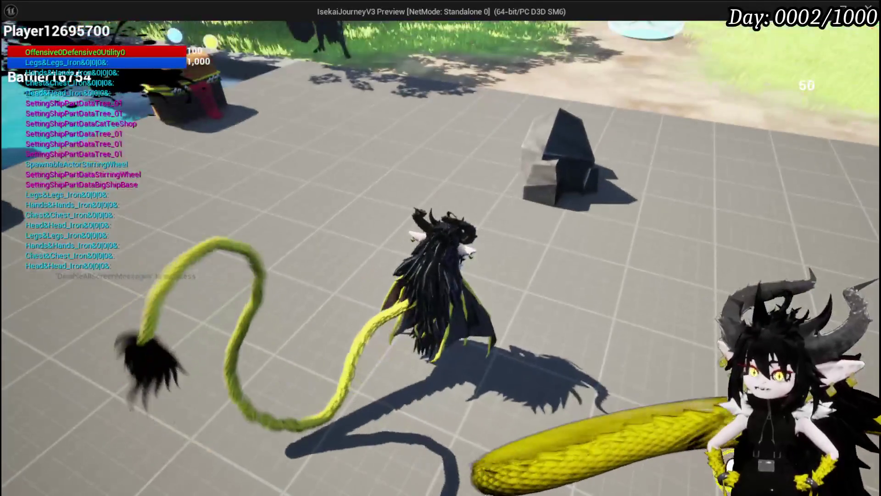
pyautogui.press('Escape')
pyautogui.click(14, 47)
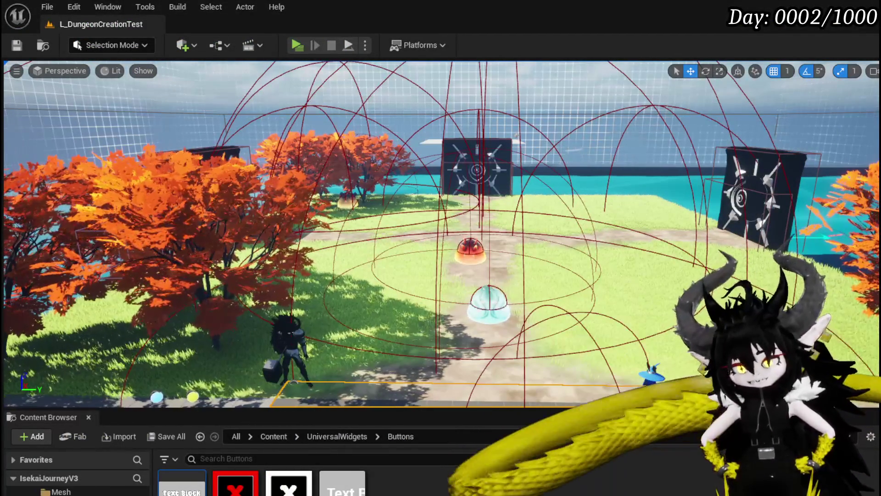
# Step: Open BPC_MC_Death's PlayerDeath graph, shift nodes to make room, and save
pyautogui.hotkey('ctrl', 'b')
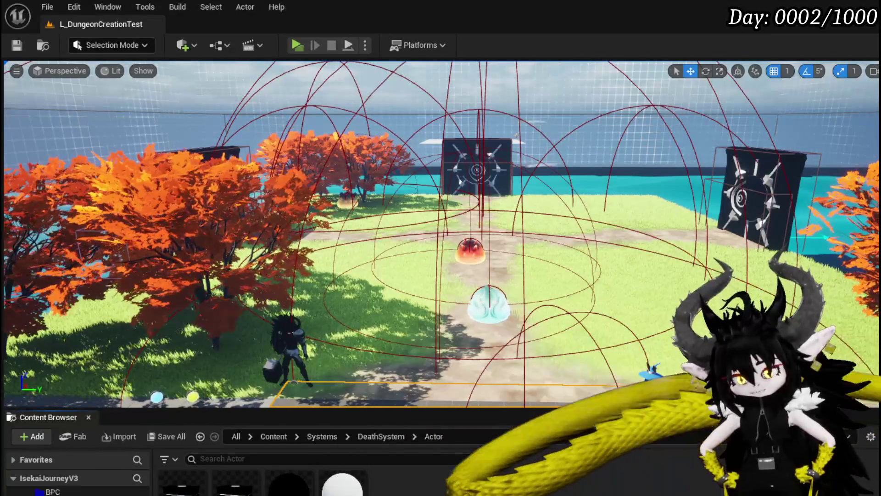
pyautogui.hotkey('ctrl', 'b')
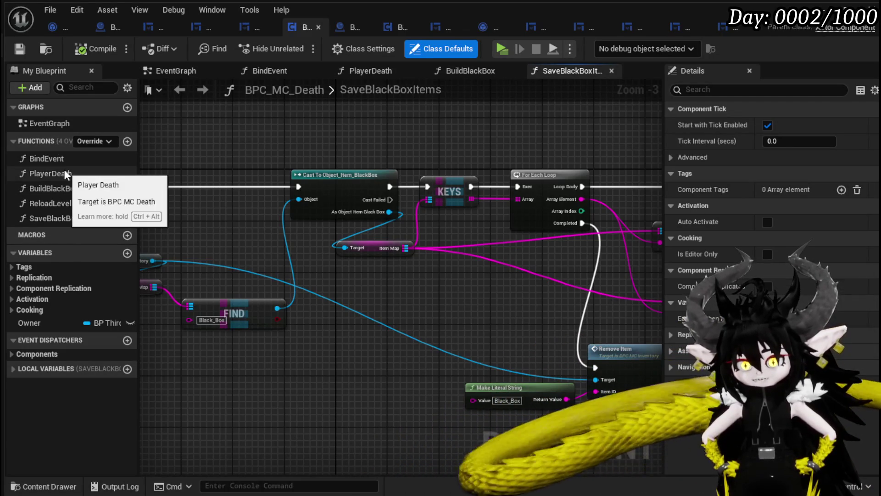
pyautogui.doubleClick(65, 172)
pyautogui.moveTo(340, 231)
pyautogui.mouseDown()
pyautogui.moveTo(285, 187)
pyautogui.moveTo(199, 188)
pyautogui.moveTo(307, 191)
pyautogui.moveTo(289, 236)
pyautogui.mouseUp()
pyautogui.moveTo(213, 359)
pyautogui.mouseDown()
pyautogui.moveTo(313, 256)
pyautogui.moveTo(263, 167)
pyautogui.mouseUp()
pyautogui.moveTo(400, 236); pyautogui.dragTo(331, 236)
pyautogui.moveTo(287, 333)
pyautogui.mouseDown()
pyautogui.moveTo(320, 303)
pyautogui.moveTo(260, 313)
pyautogui.mouseUp()
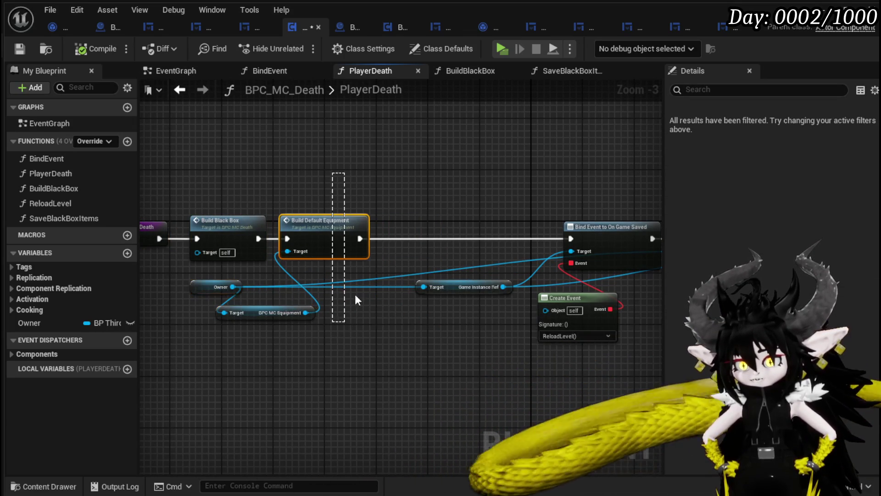
pyautogui.moveTo(346, 318); pyautogui.dragTo(309, 191)
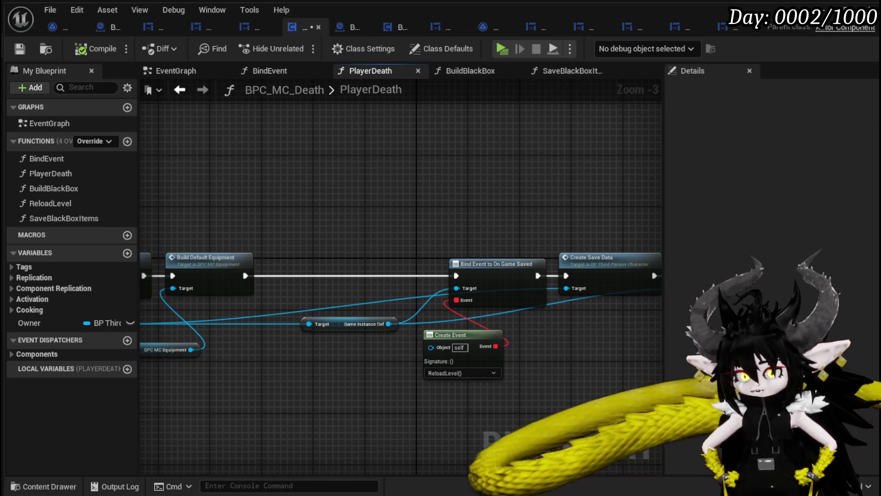
pyautogui.click(19, 48)
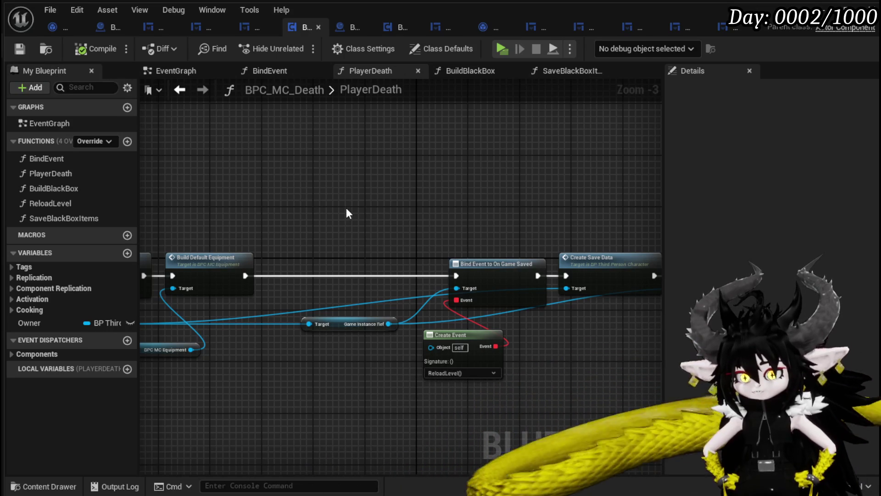
# Step: Chain an Owner getter to Get BPC MC Inventory and its Item Map
pyautogui.moveTo(49, 322)
pyautogui.mouseDown()
pyautogui.moveTo(230, 174)
pyautogui.moveTo(235, 192)
pyautogui.mouseUp()
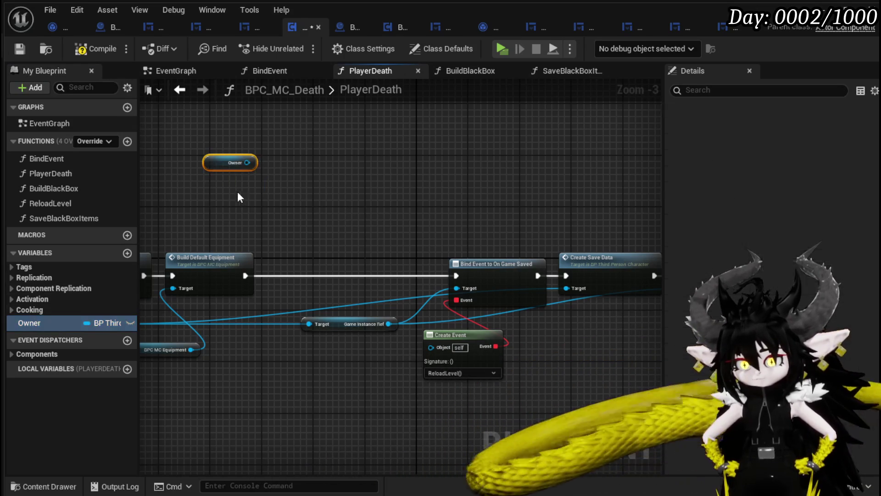
pyautogui.moveTo(248, 162); pyautogui.dragTo(324, 214)
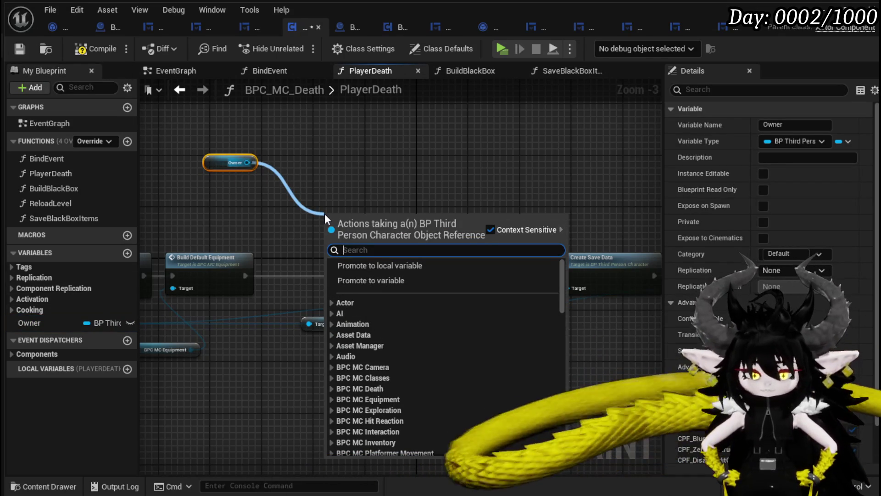
pyautogui.write('inventory')
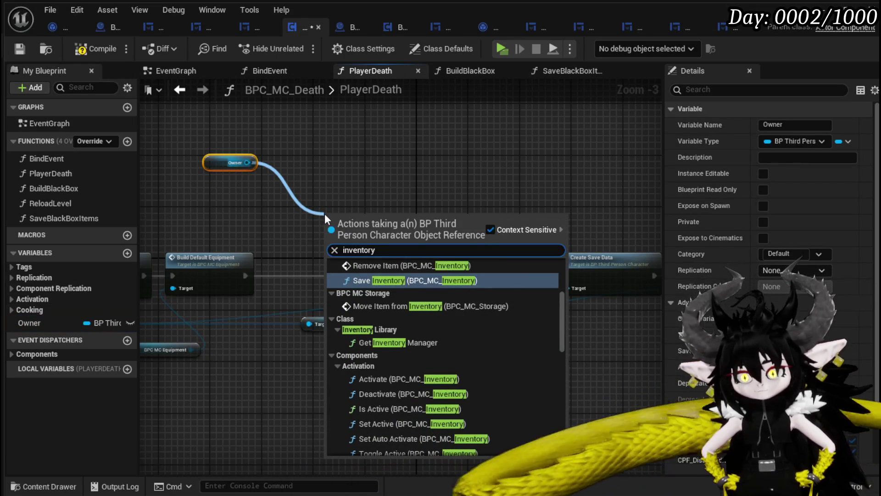
pyautogui.scroll(-10, 527, 301)
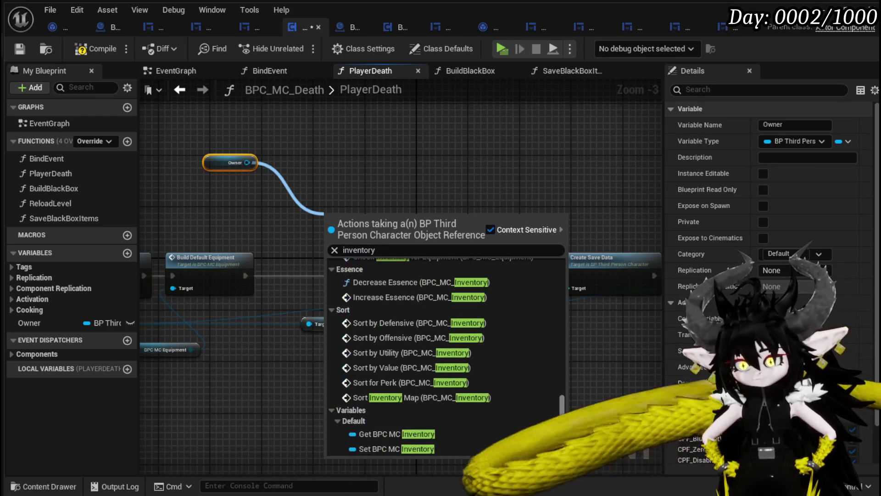
pyautogui.click(414, 436)
pyautogui.moveTo(358, 224)
pyautogui.mouseDown()
pyautogui.moveTo(255, 198)
pyautogui.moveTo(414, 190)
pyautogui.mouseUp()
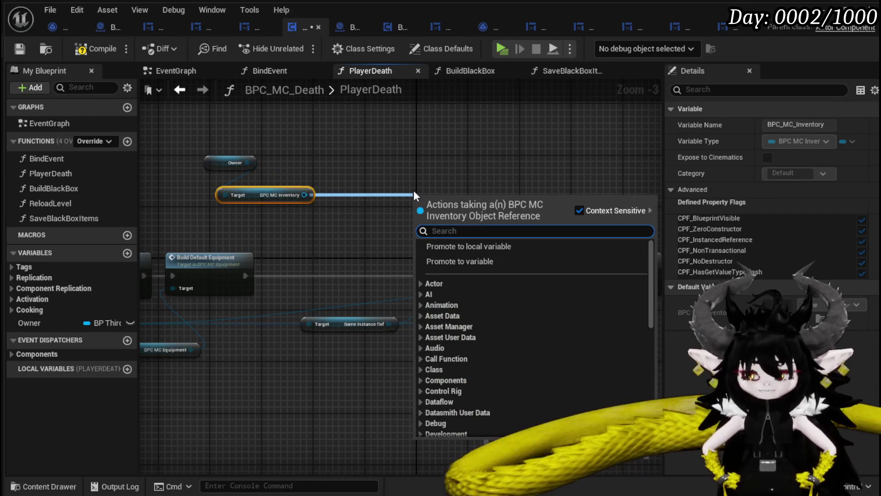
pyautogui.write('item map')
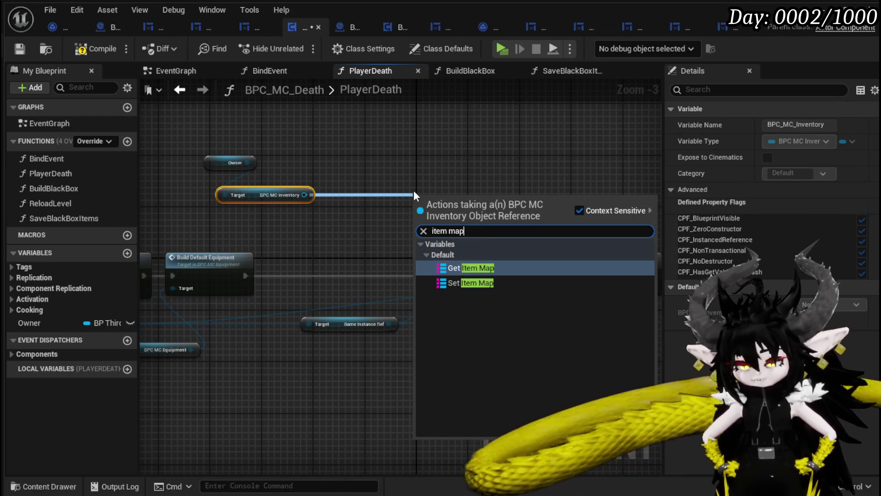
pyautogui.click(468, 267)
# Step: Add a Clear node for the Item Map after Build Default Equipment and compile
pyautogui.moveTo(475, 200); pyautogui.dragTo(545, 204)
pyautogui.write('Clear')
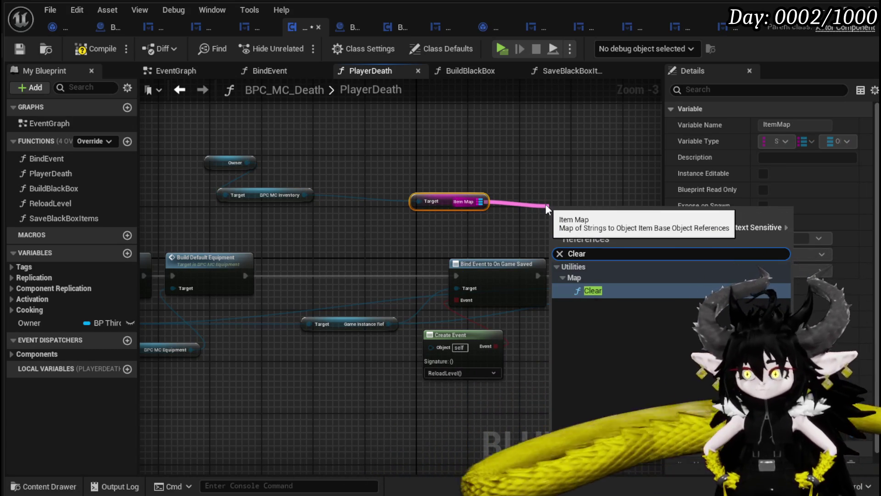
pyautogui.click(592, 290)
pyautogui.moveTo(590, 228)
pyautogui.mouseDown()
pyautogui.moveTo(404, 273)
pyautogui.moveTo(361, 272)
pyautogui.mouseUp()
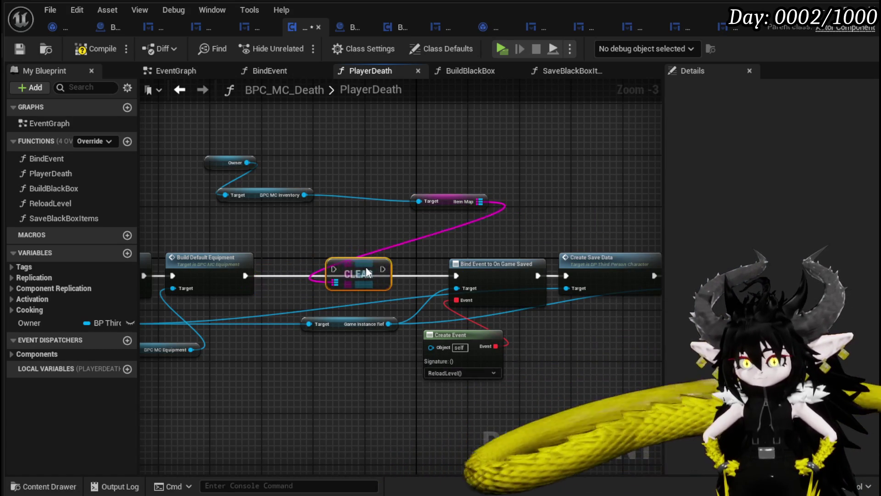
pyautogui.moveTo(452, 203)
pyautogui.mouseDown()
pyautogui.moveTo(321, 244)
pyautogui.moveTo(319, 228)
pyautogui.mouseUp()
pyautogui.moveTo(338, 276); pyautogui.dragTo(339, 277)
pyautogui.click(448, 231)
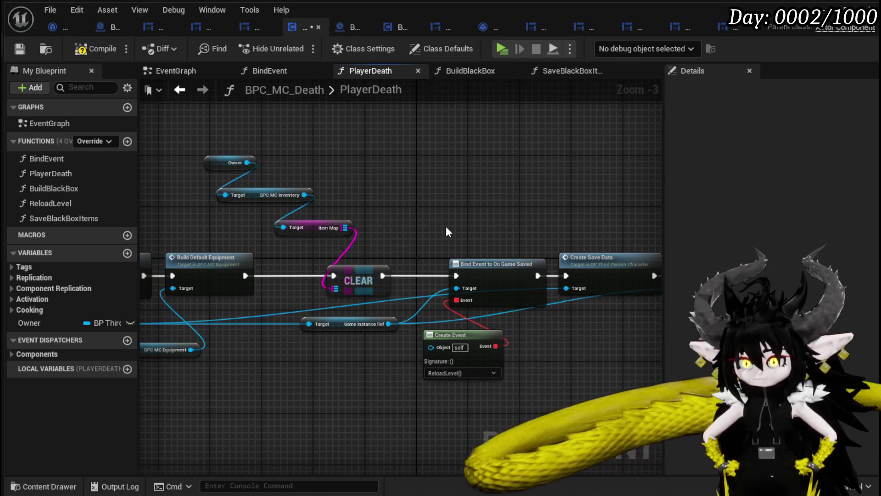
pyautogui.scroll(-2, 413, 234)
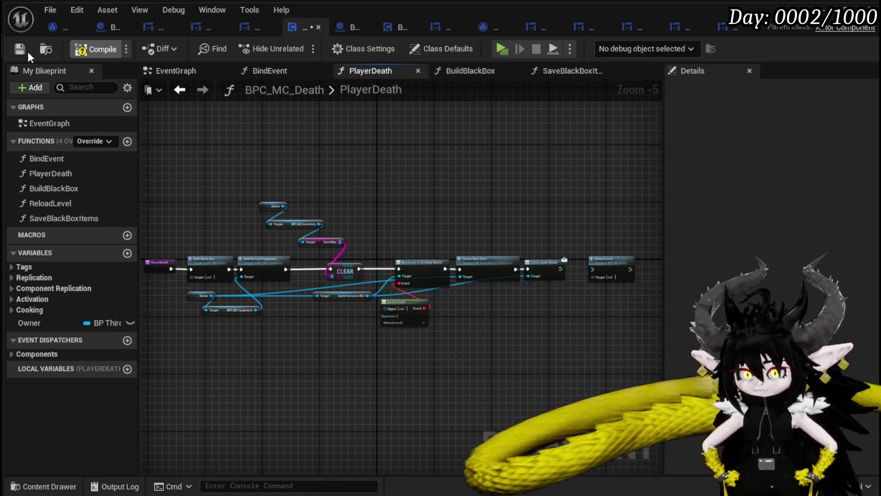
pyautogui.click(22, 51)
# Step: Review the Clear node in the PlayerDeath chain and launch a play test
pyautogui.moveTo(455, 208)
pyautogui.mouseDown()
pyautogui.moveTo(505, 201)
pyautogui.moveTo(403, 198)
pyautogui.mouseUp()
pyautogui.scroll(3, 488, 190)
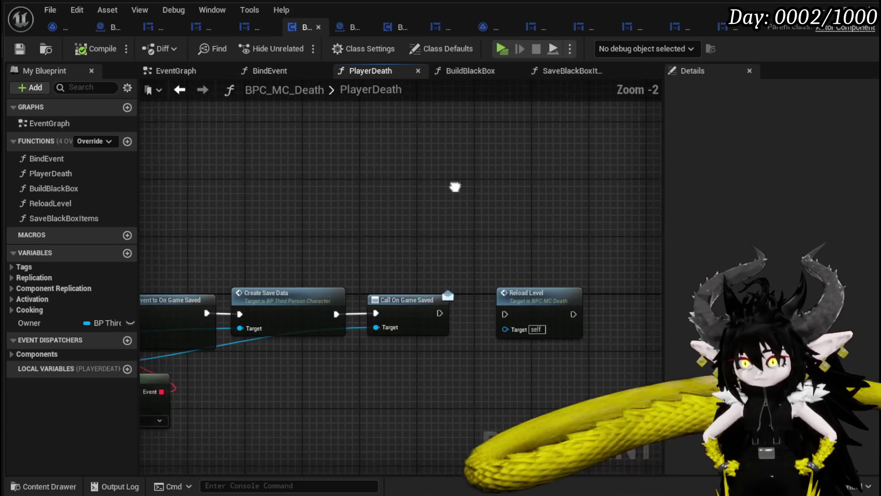
pyautogui.moveTo(220, 220); pyautogui.dragTo(371, 201)
pyautogui.moveTo(242, 187); pyautogui.dragTo(486, 182)
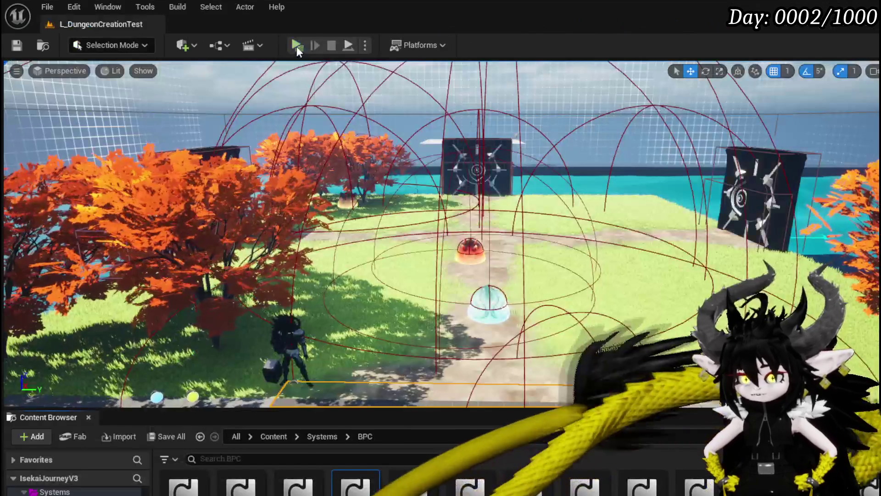
pyautogui.click(298, 45)
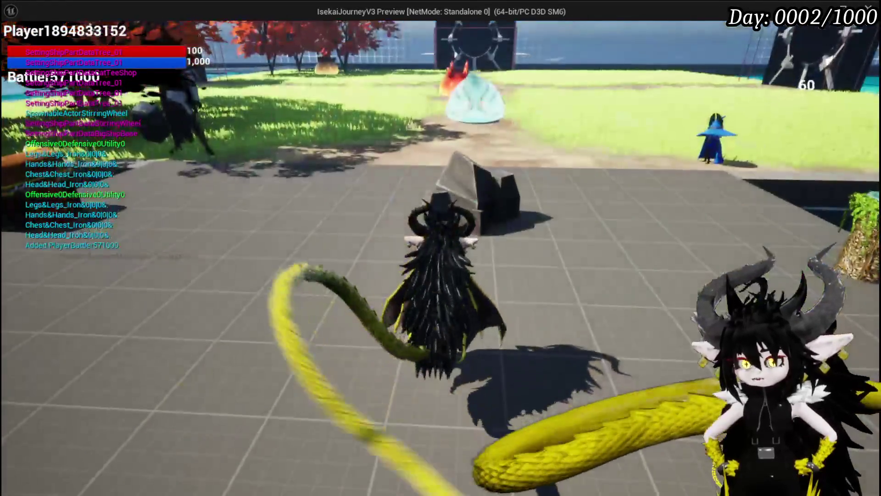
# Step: Browse the Equipment, Materials and Food inventory categories in-game, then close the menu
pyautogui.press('Tab')
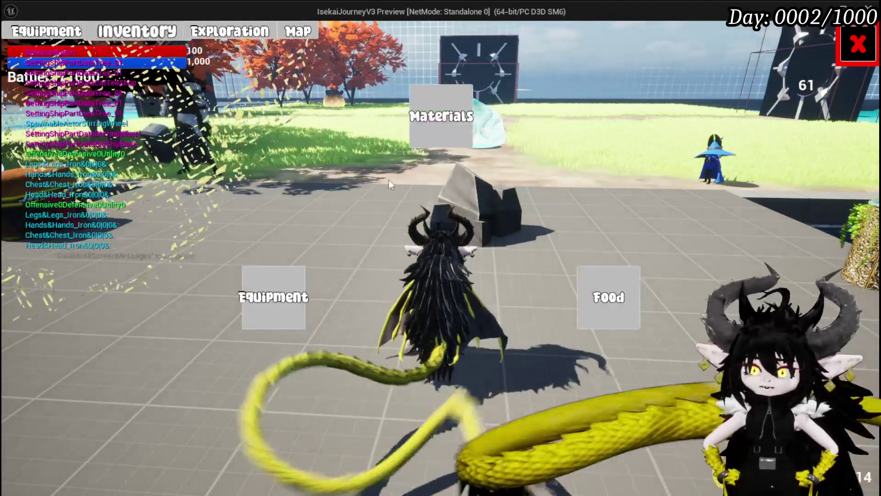
pyautogui.click(285, 279)
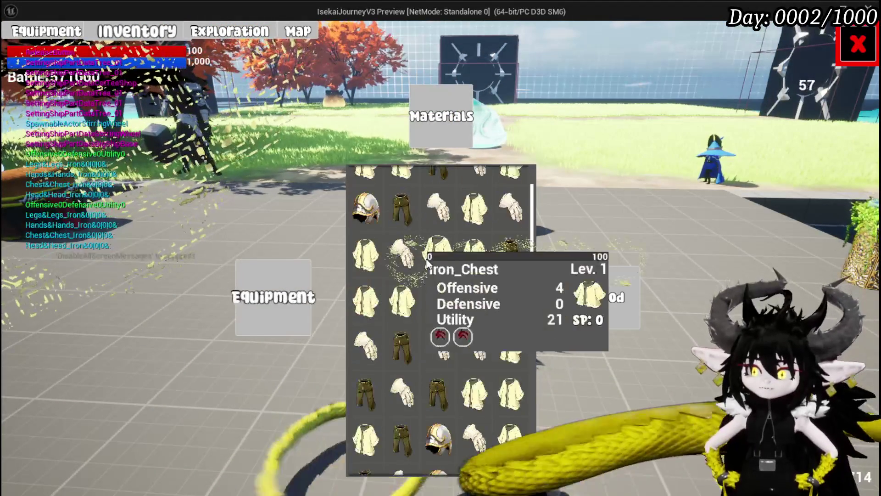
pyautogui.click(452, 142)
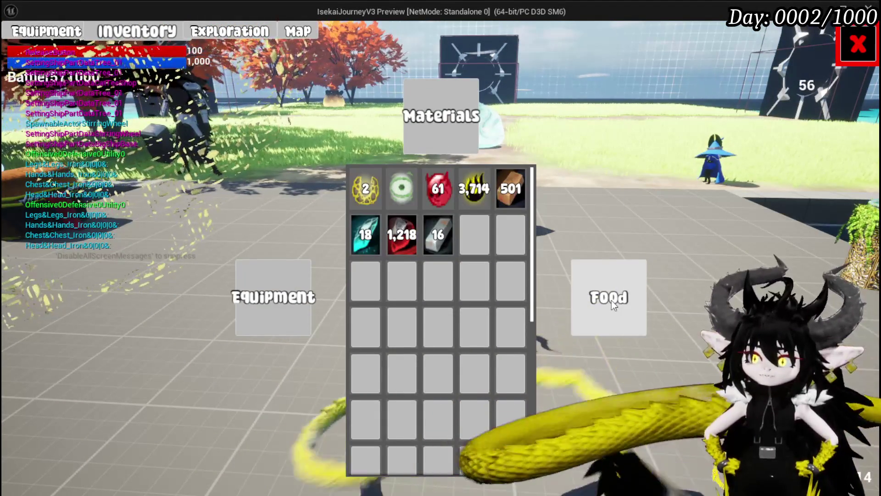
pyautogui.click(611, 300)
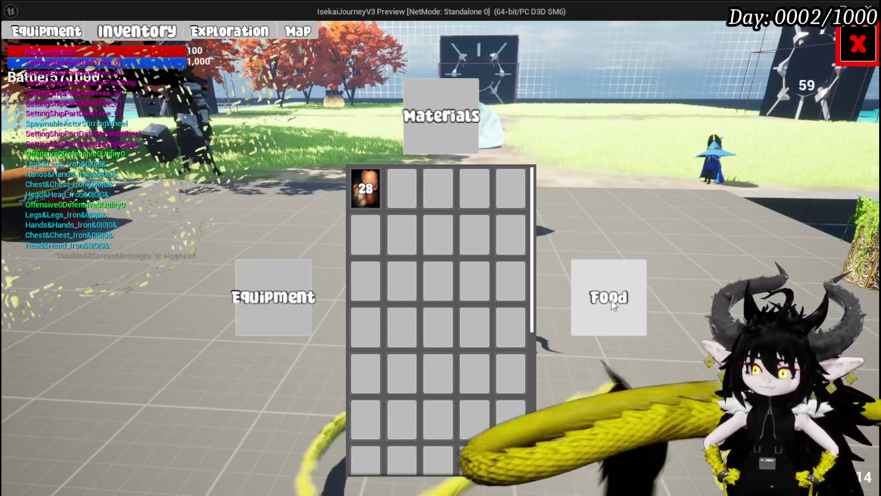
pyautogui.click(271, 285)
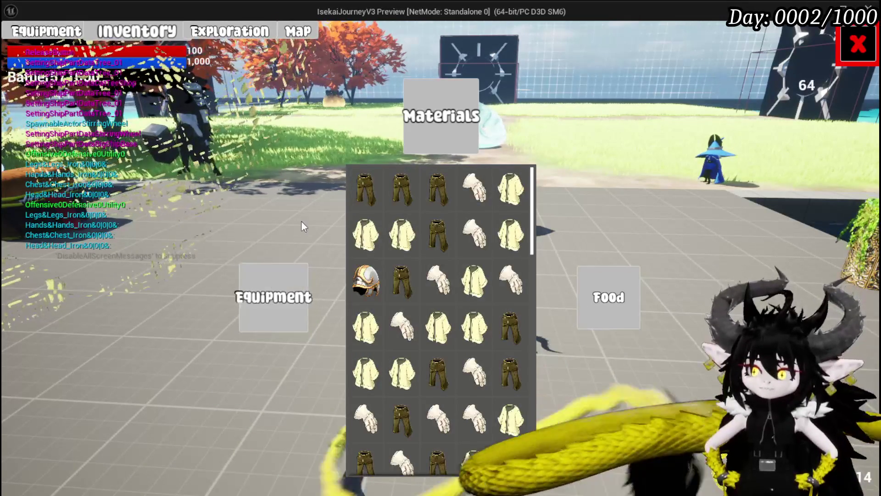
pyautogui.click(449, 136)
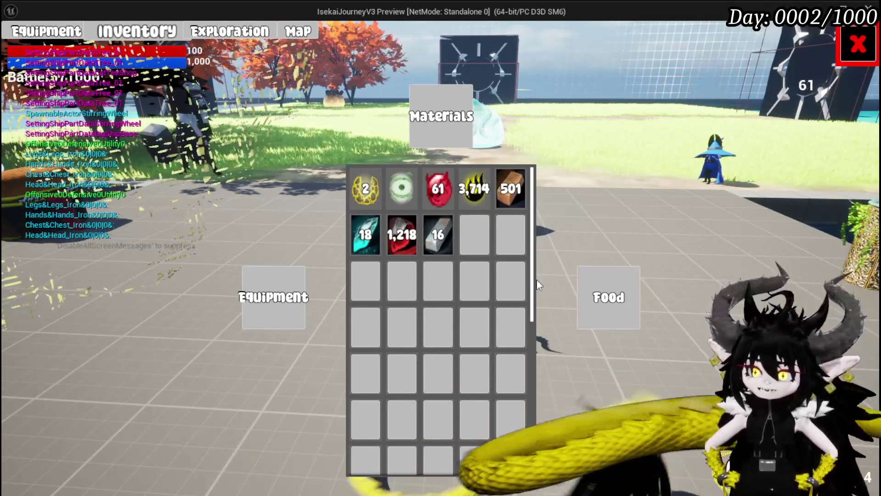
pyautogui.moveTo(478, 188)
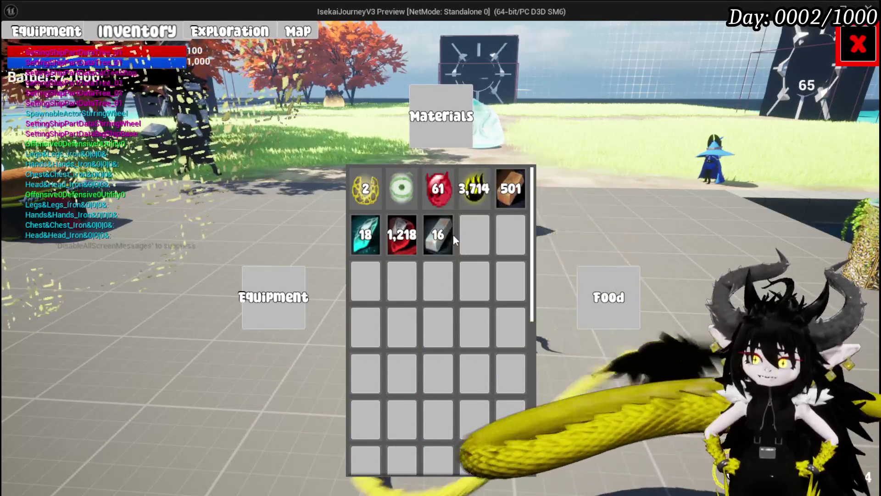
pyautogui.click(857, 45)
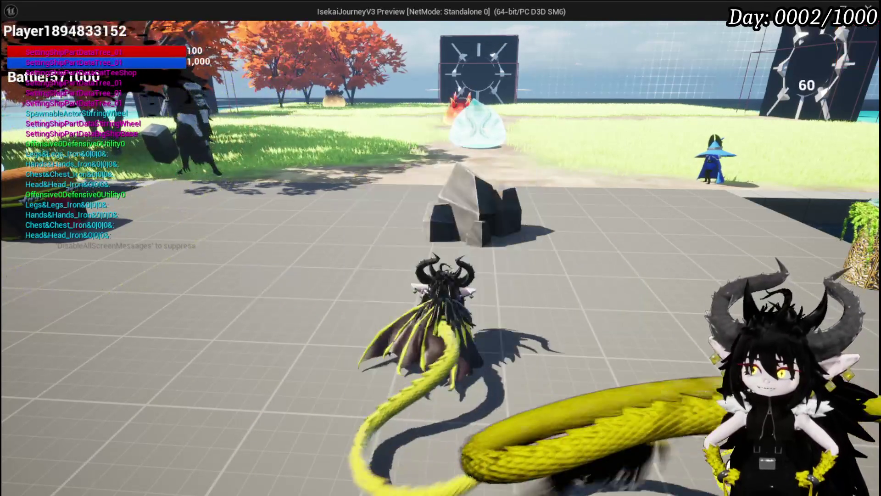
# Step: Jump, then bring up the Inventory and Black Box storage panel
pyautogui.press('space')
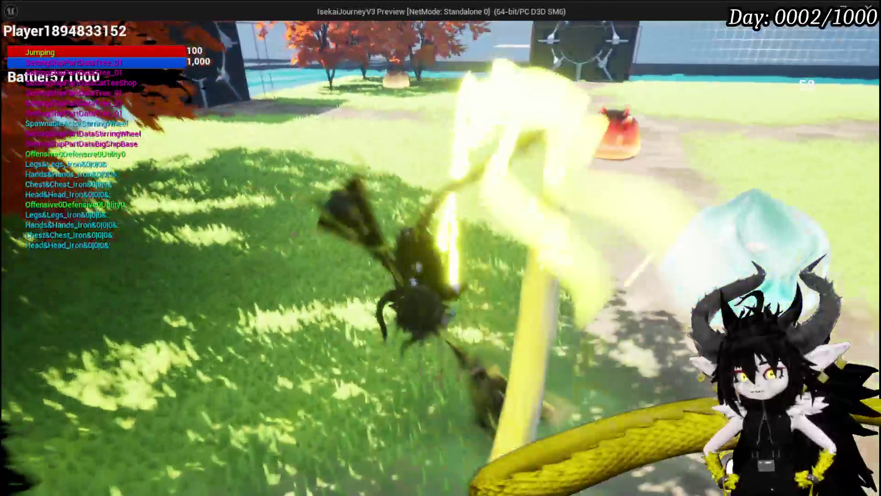
pyautogui.press('Tab')
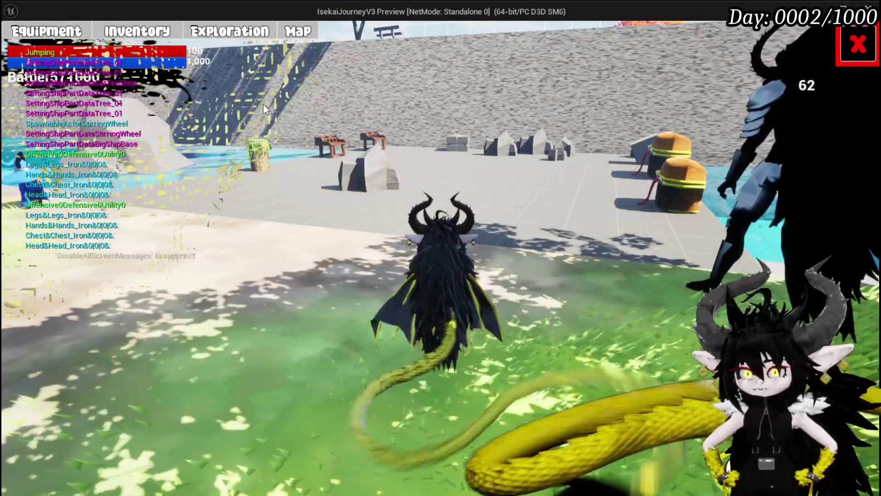
pyautogui.click(257, 36)
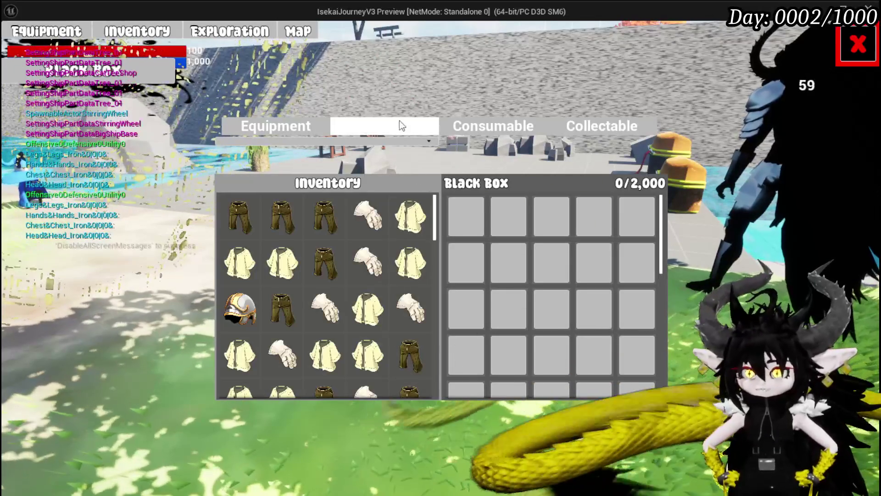
# Step: Switch the inventory panel to the Equipment category
pyautogui.click(400, 124)
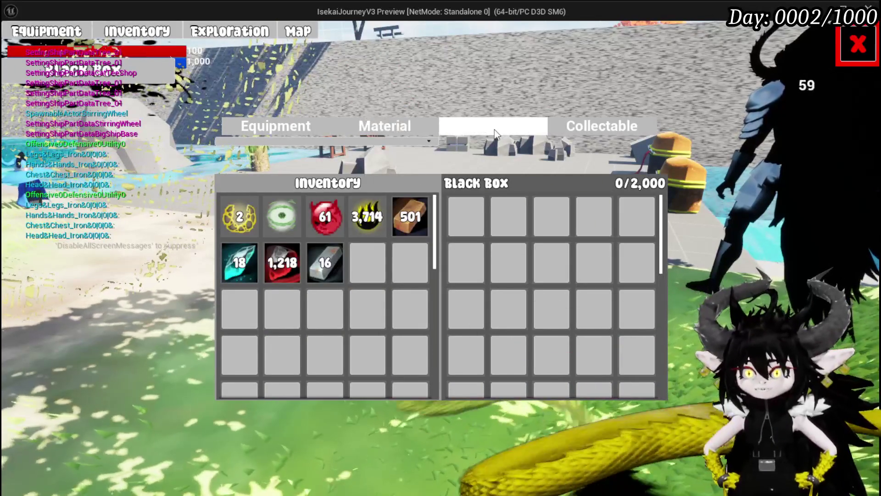
pyautogui.click(494, 130)
pyautogui.click(342, 126)
pyautogui.click(299, 128)
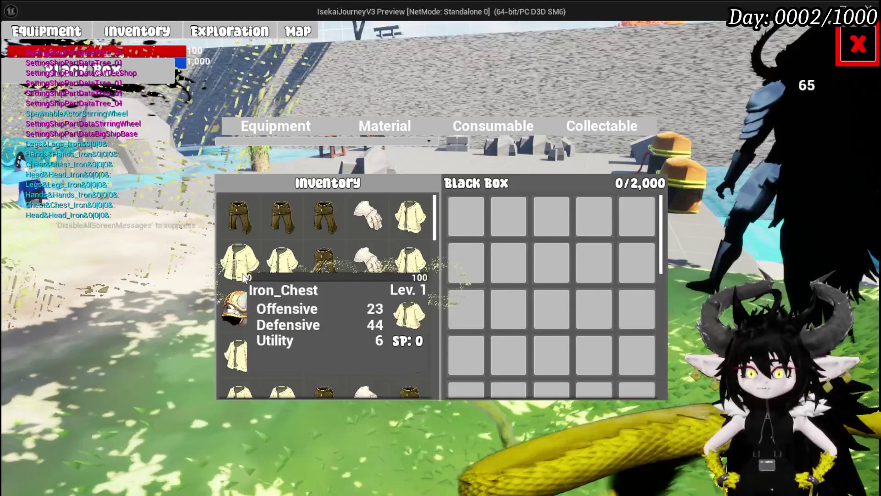
# Step: Sort by Perk, filter the Perk Name to 'Dead', and move the first Iron_Hands into the Black Box
pyautogui.click(297, 142)
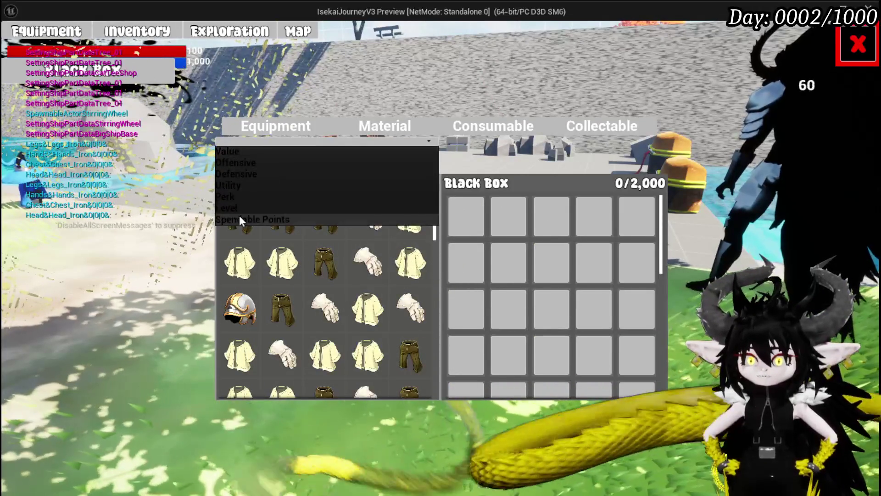
pyautogui.click(243, 197)
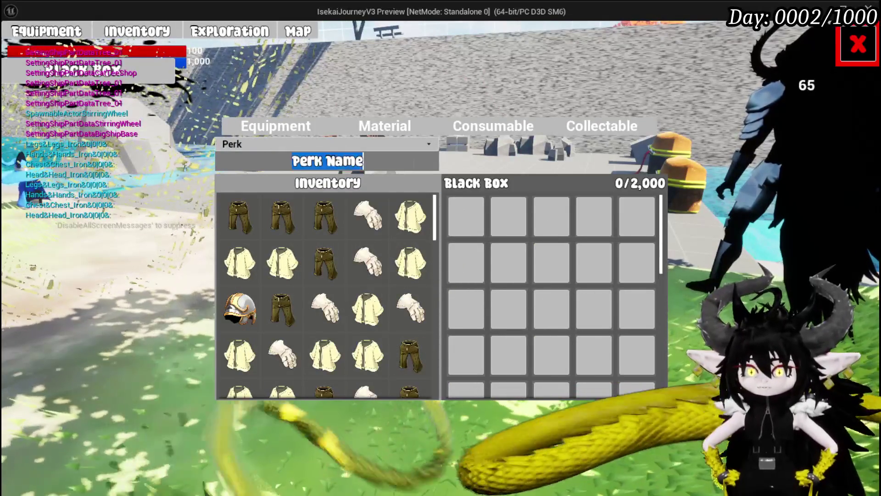
pyautogui.write('Dead')
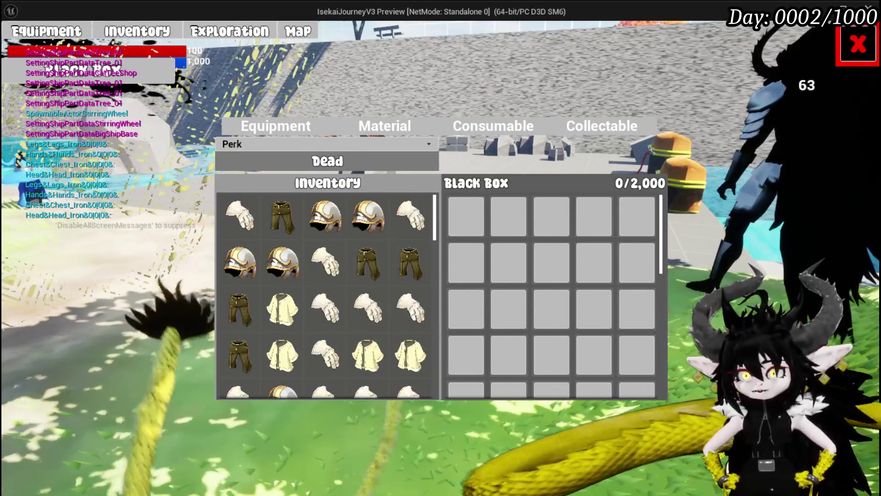
pyautogui.click(224, 222)
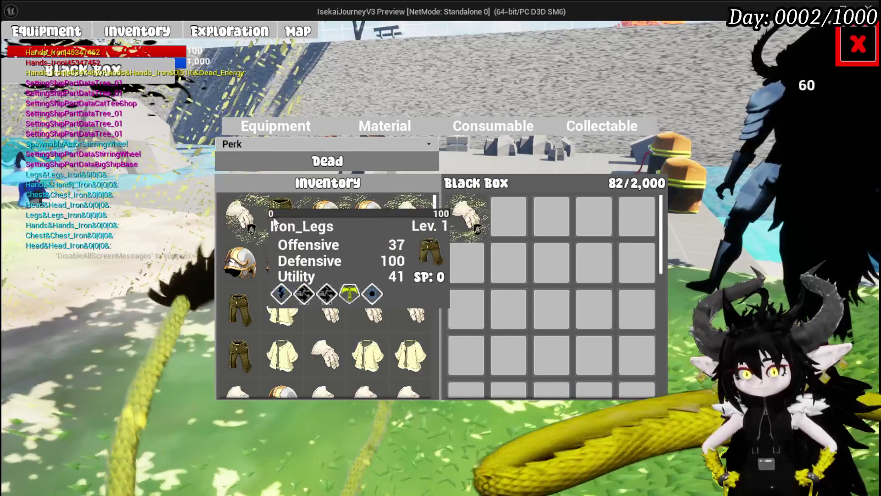
# Step: Move Iron_Legs, two iron helmets and the iron gloves into the Black Box
pyautogui.click(273, 222)
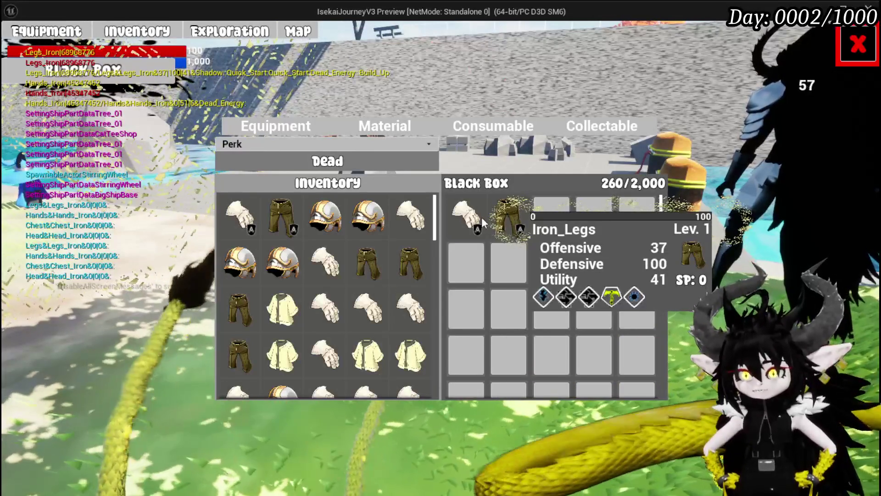
pyautogui.click(325, 218)
pyautogui.click(368, 218)
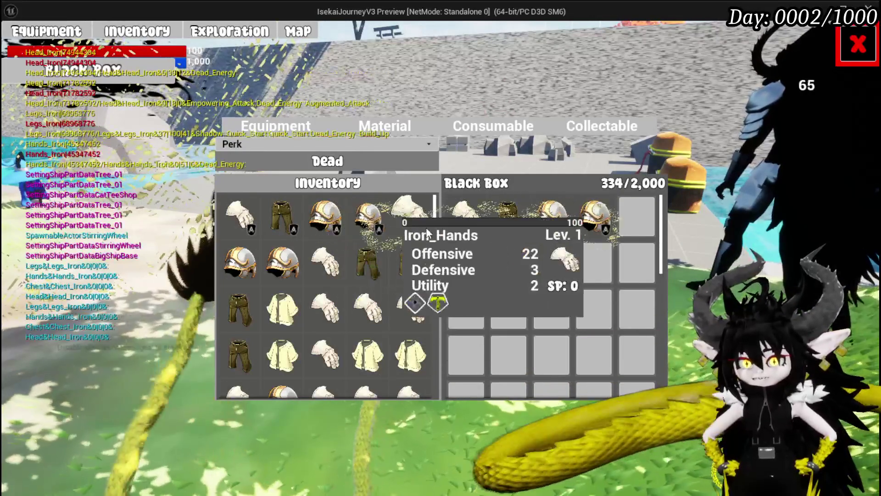
pyautogui.click(417, 229)
pyautogui.write('Enery')
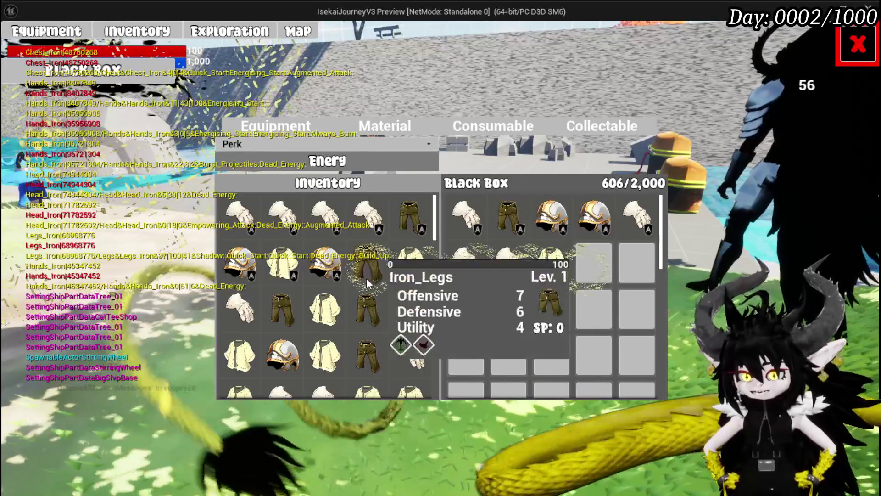
# Step: Change the Perk Name filter to 'Quick', stash the matching item, and close the inventory at 611/2,000
pyautogui.click(309, 161)
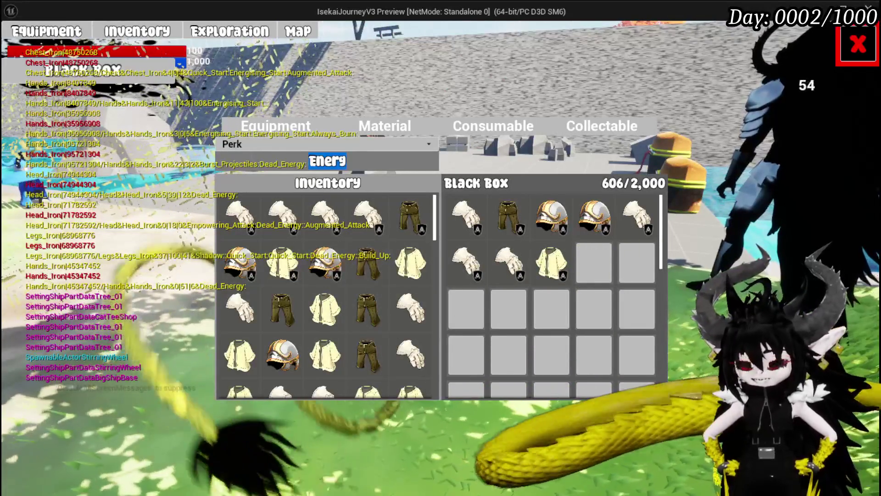
pyautogui.write('Quick')
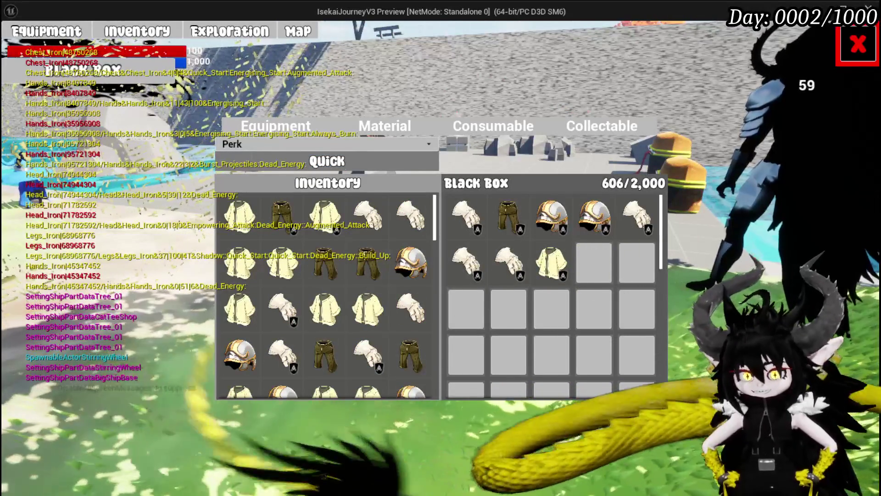
pyautogui.moveTo(239, 224)
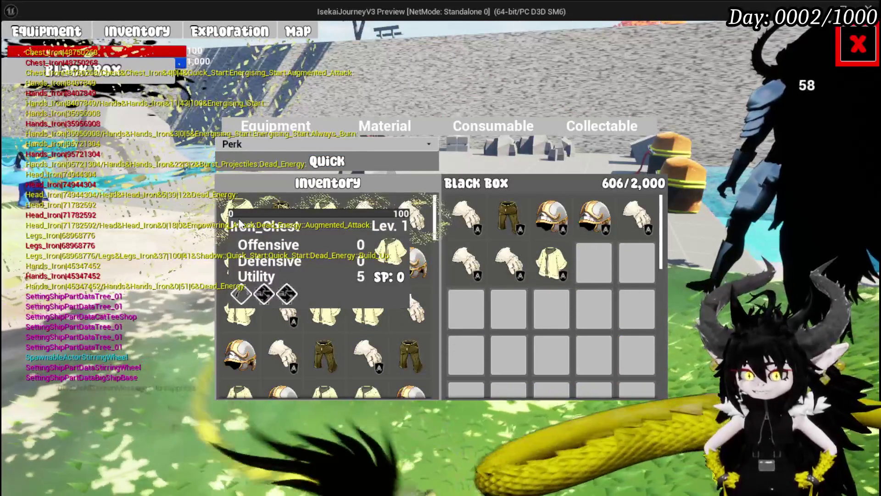
pyautogui.click(239, 223)
pyautogui.moveTo(372, 220)
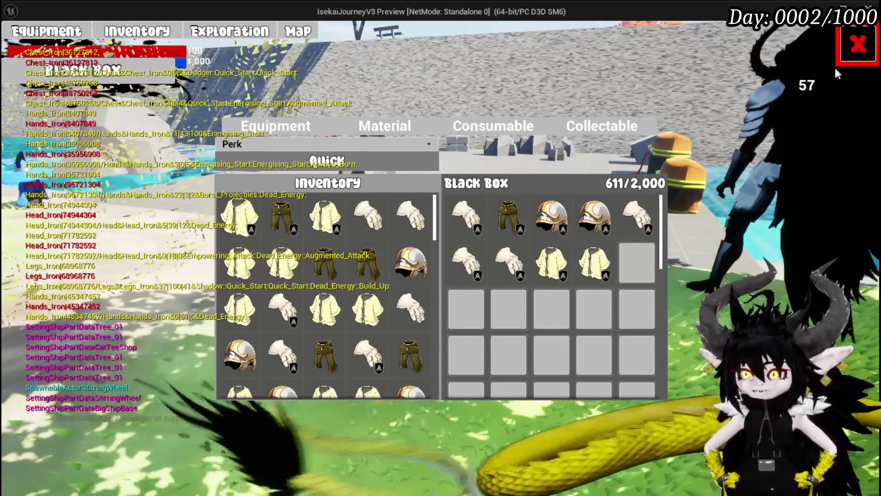
pyautogui.click(860, 62)
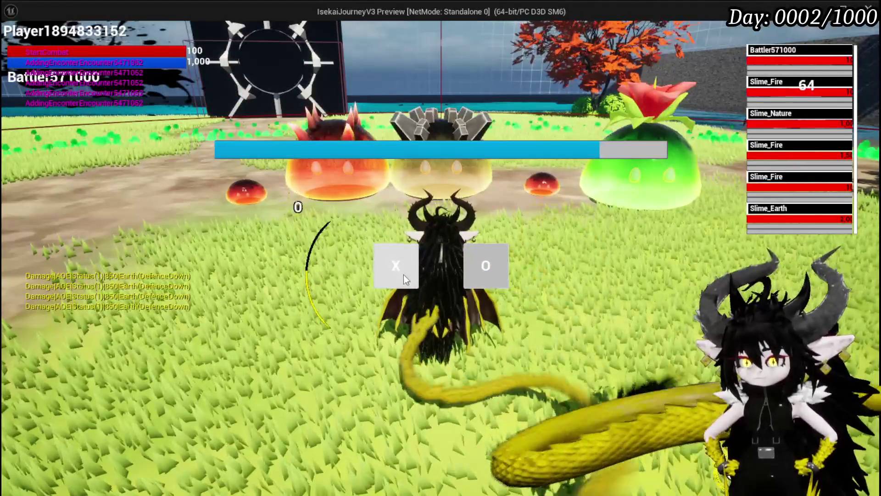
# Step: Start the slime encounter and cast Free AIM Fire until the character dies and respawns
pyautogui.click(403, 274)
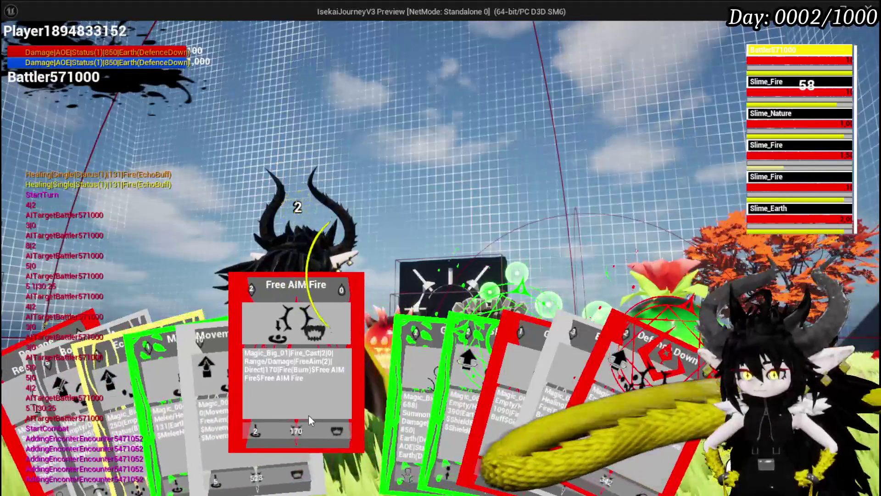
pyautogui.click(309, 415)
pyautogui.click(309, 415)
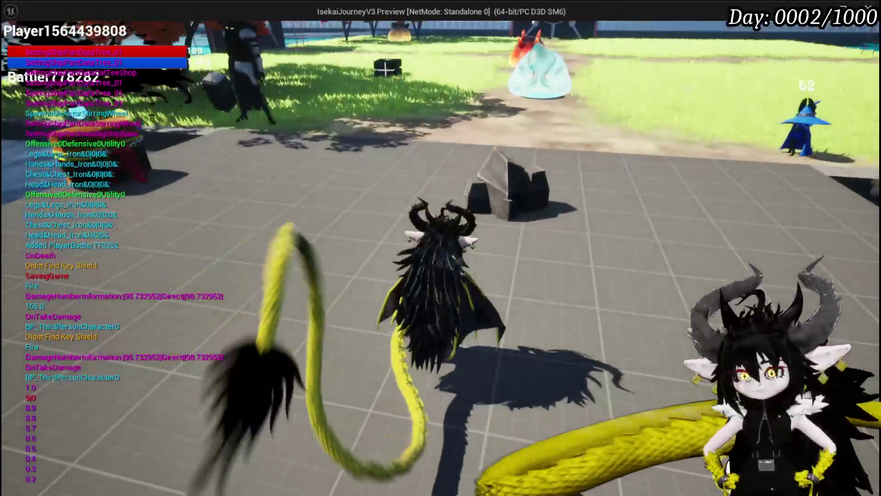
pyautogui.click(46, 31)
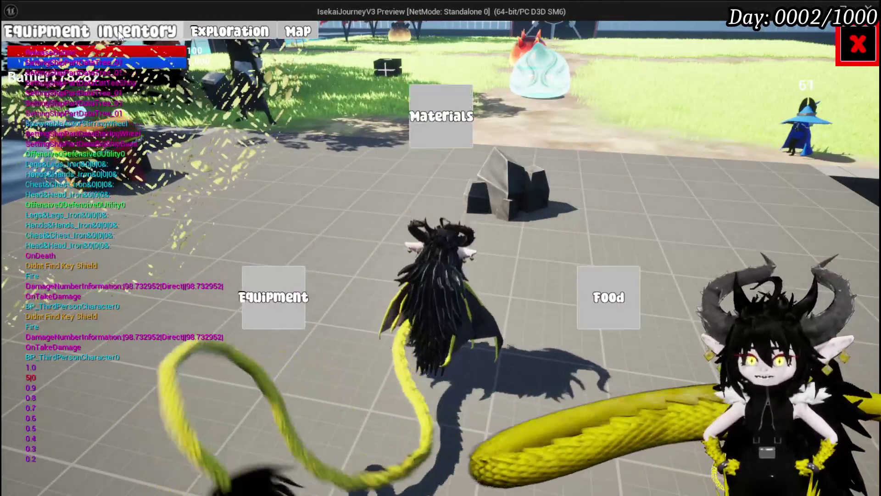
pyautogui.click(455, 132)
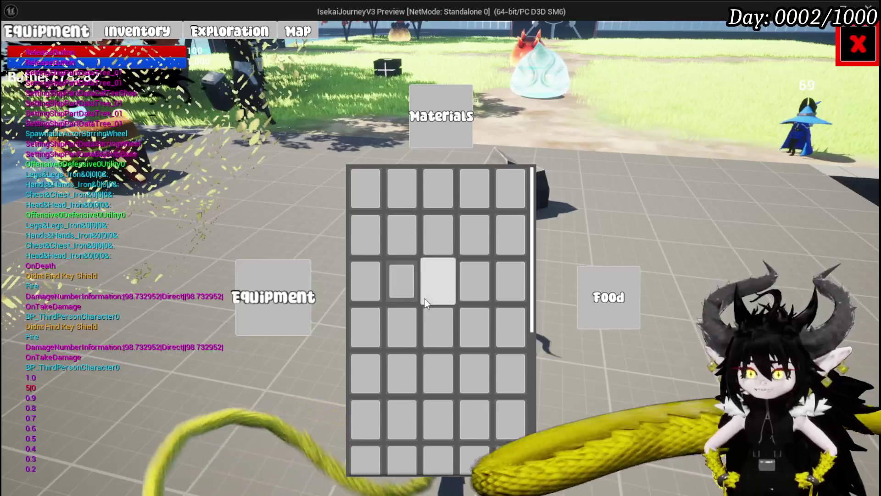
pyautogui.scroll(-5, 424, 297)
pyautogui.click(273, 297)
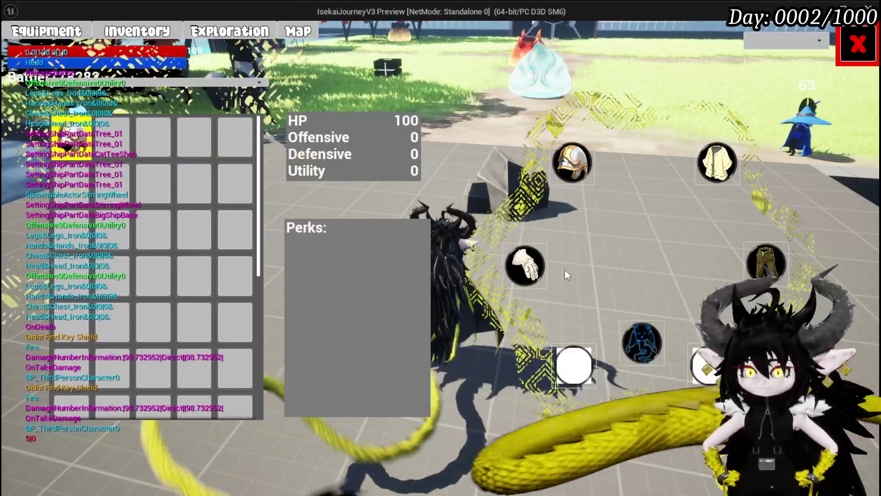
pyautogui.moveTo(83, 156)
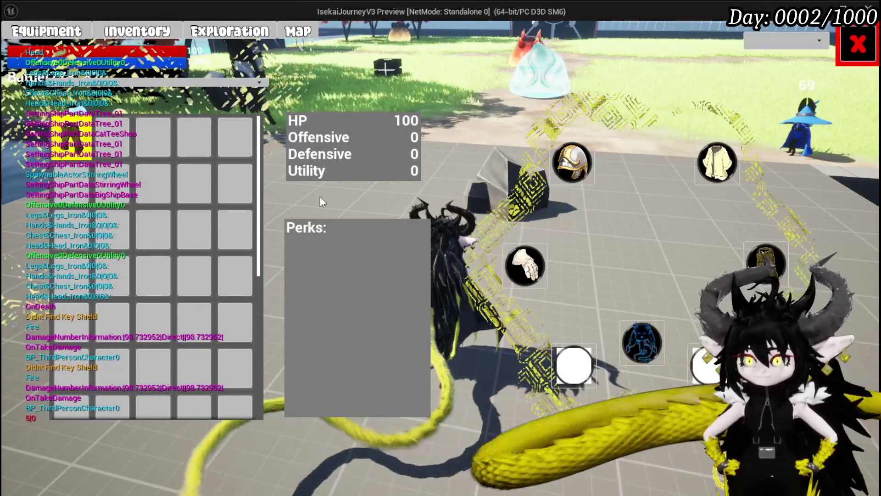
pyautogui.click(137, 31)
pyautogui.click(586, 308)
pyautogui.click(429, 127)
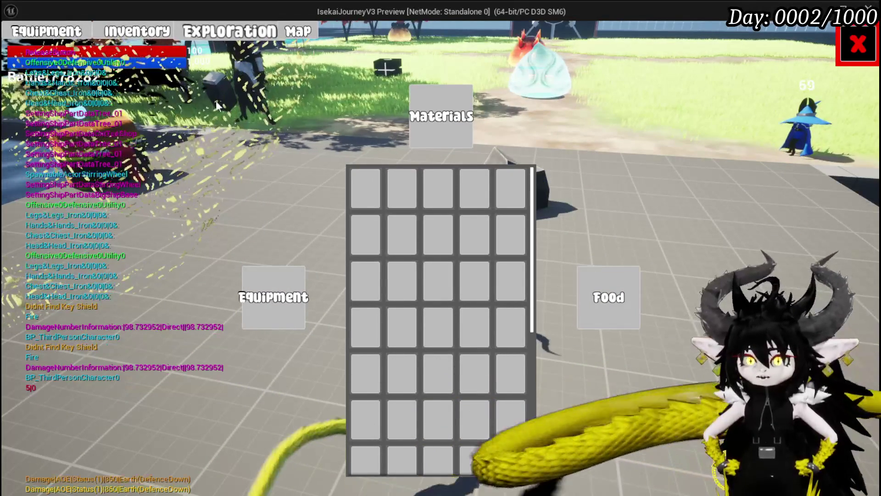
pyautogui.click(244, 31)
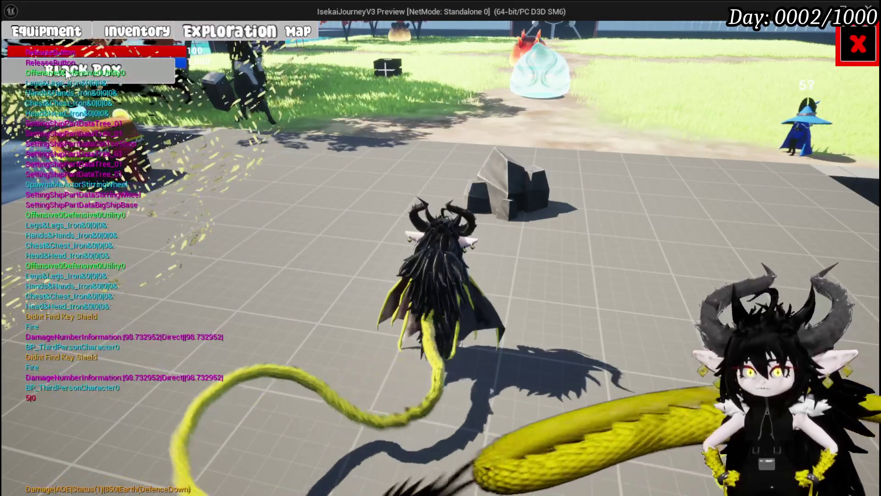
pyautogui.press('Escape')
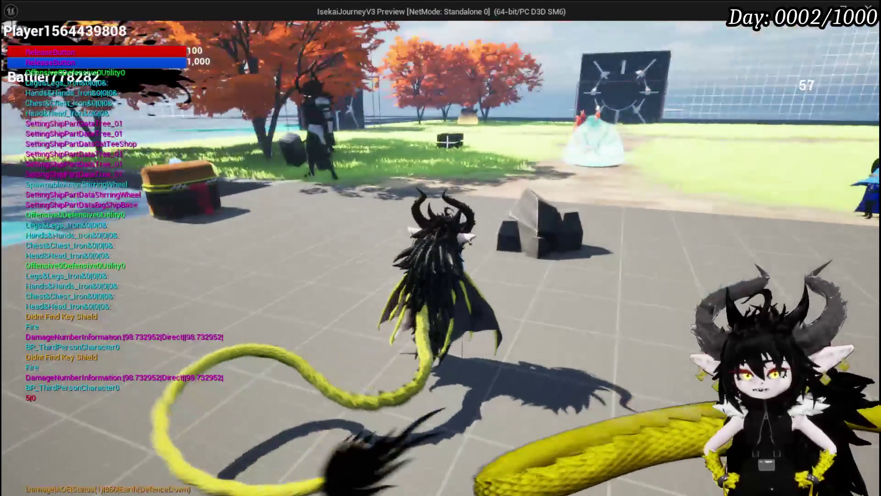
# Step: Run the respawned character onto the dropped black box, then toward the water and back onto the grass
pyautogui.press('w')
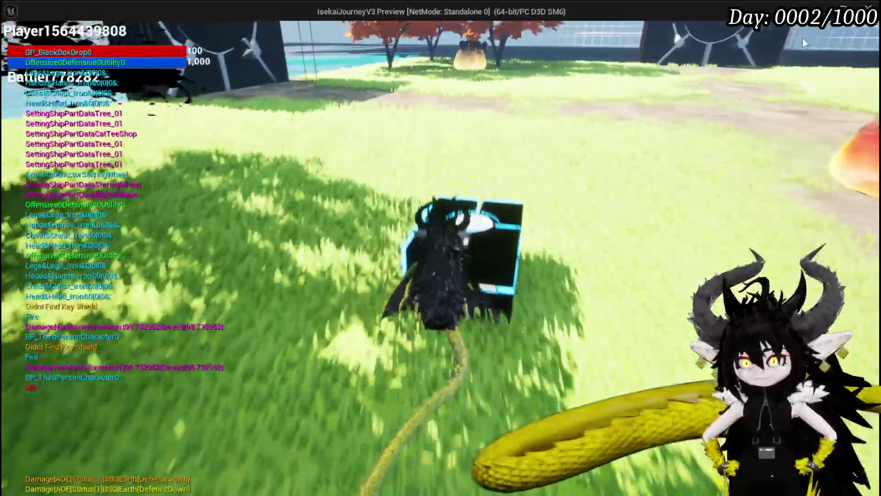
pyautogui.press('e')
pyautogui.press('e')
pyautogui.press('w')
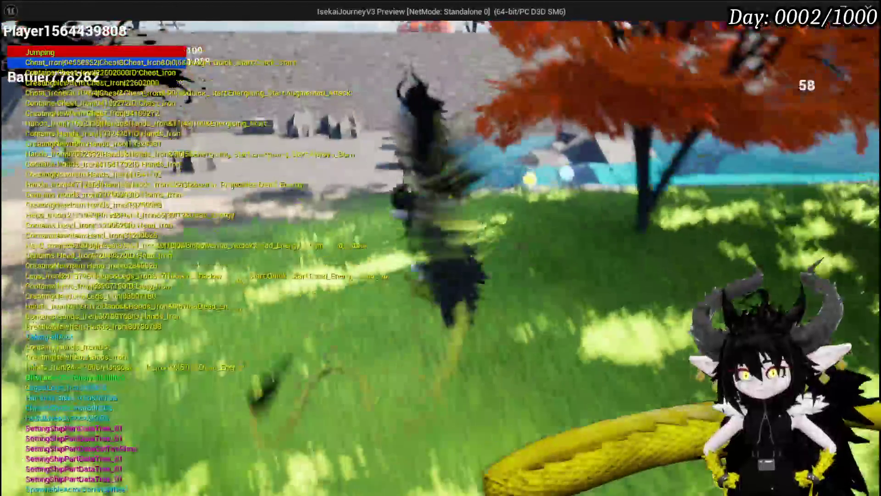
pyautogui.press('space')
pyautogui.press('space')
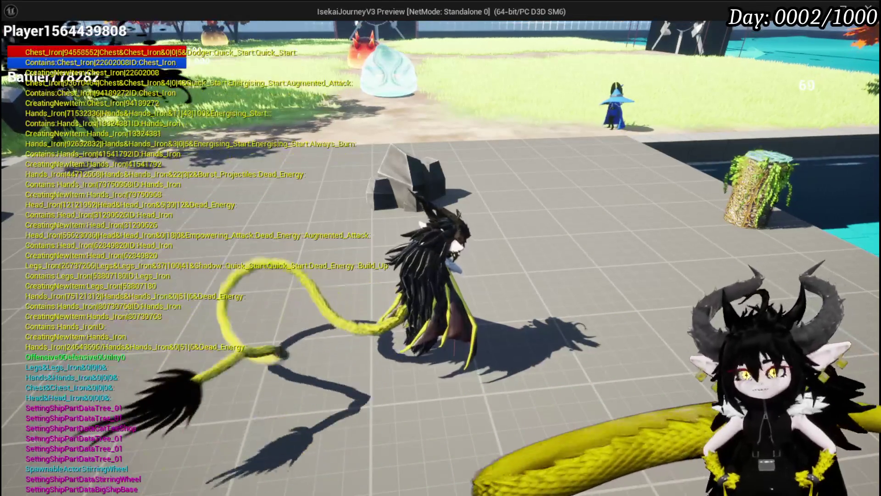
pyautogui.press('space')
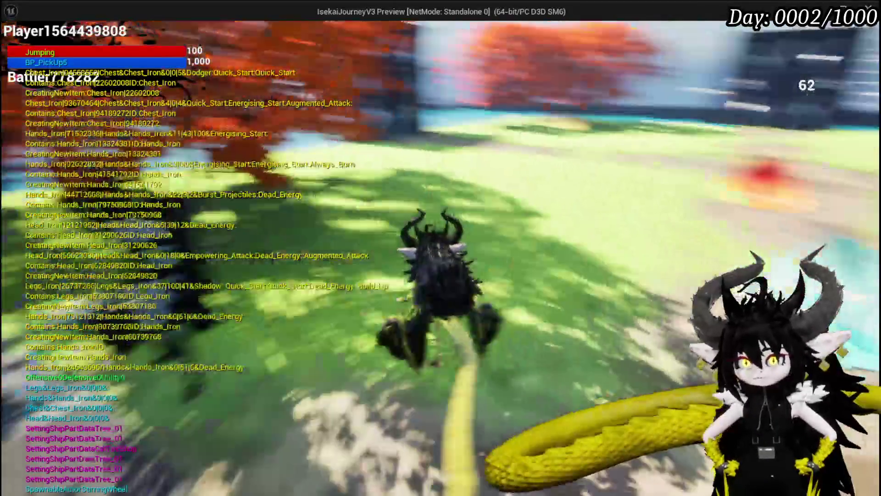
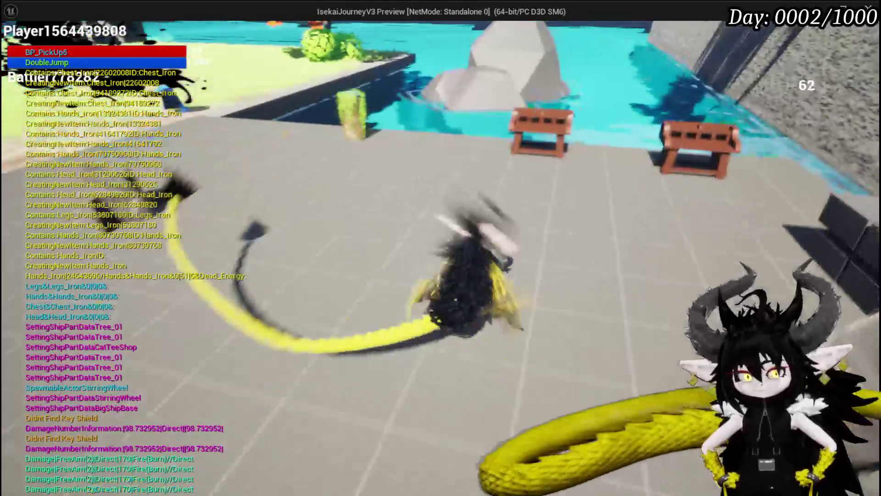
# Step: Exit Play-in-Editor, save L_DungeonCreationTest with Ctrl+S, and open the BP_BlackBoxDrop blueprint
pyautogui.hotkey('alt', 'Tab')
pyautogui.press('Escape')
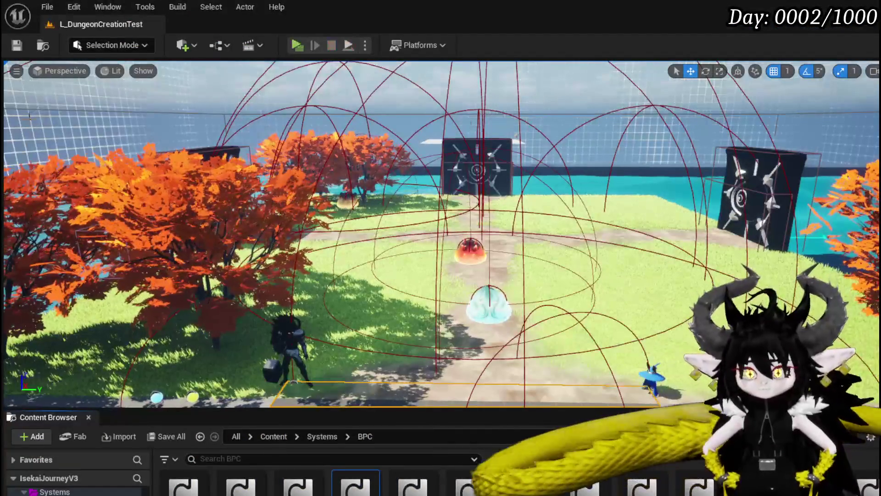
pyautogui.hotkey('ctrl', 's')
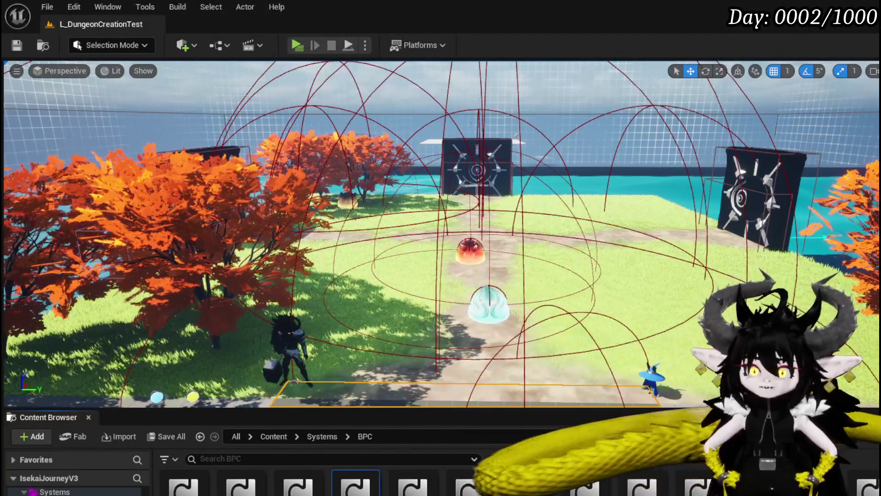
pyautogui.hotkey('ctrl', 's')
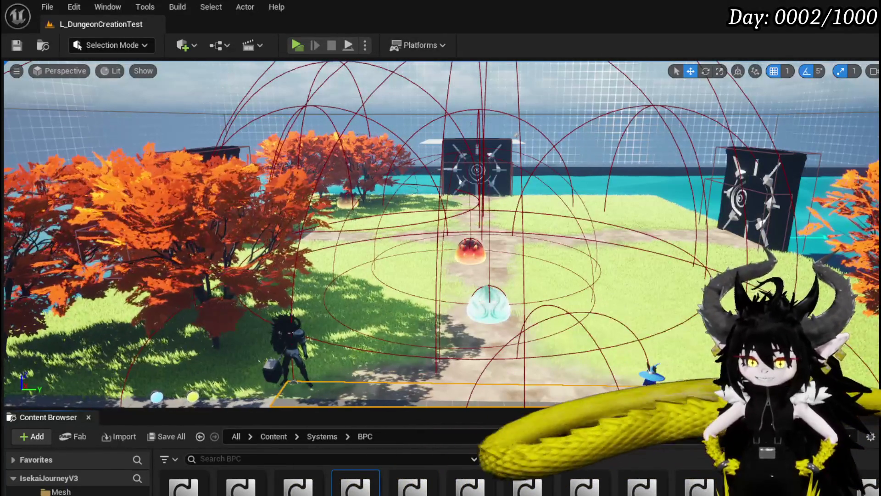
pyautogui.doubleClick(220, 487)
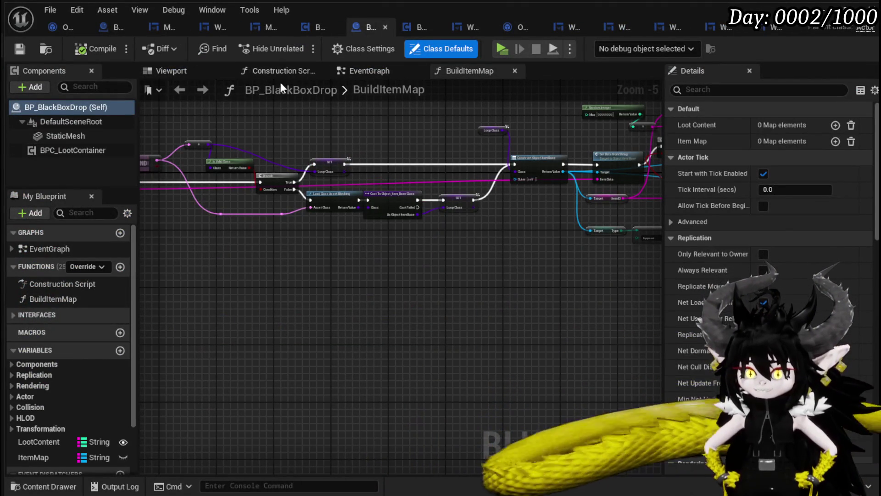
# Step: Set the StaticMesh component's X and Y scale to 0.6 and save BP_BlackBoxDrop
pyautogui.click(365, 70)
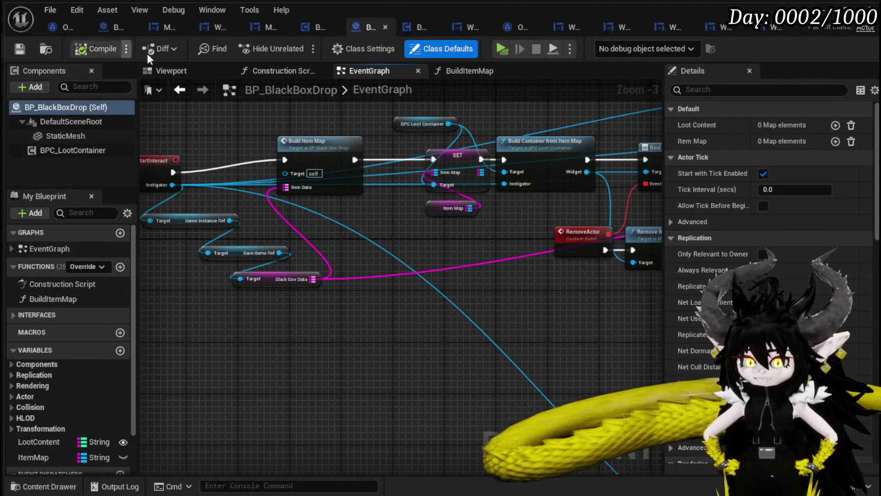
pyautogui.click(64, 136)
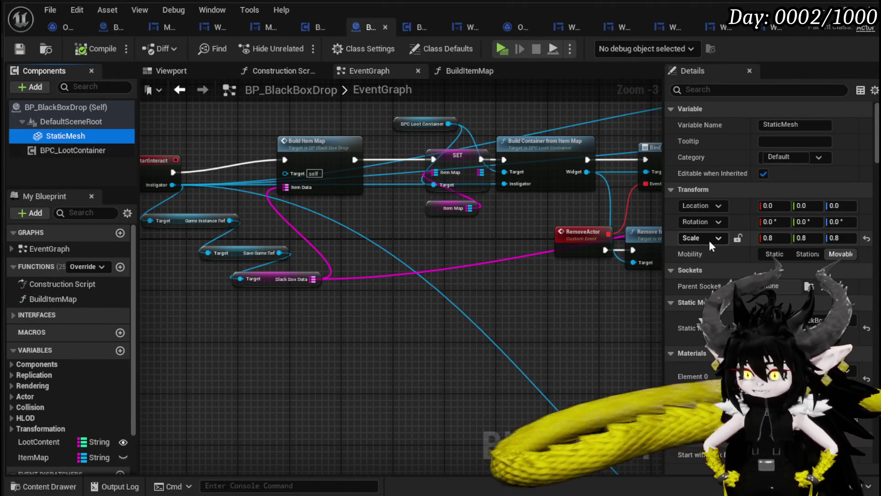
pyautogui.click(197, 71)
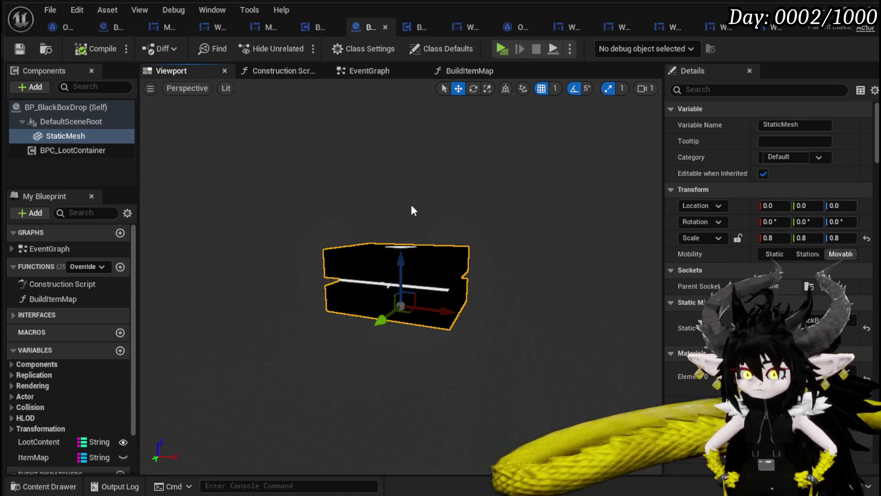
pyautogui.moveTo(399, 276)
pyautogui.mouseDown()
pyautogui.moveTo(413, 257)
pyautogui.moveTo(413, 293)
pyautogui.mouseUp()
pyautogui.click(779, 238)
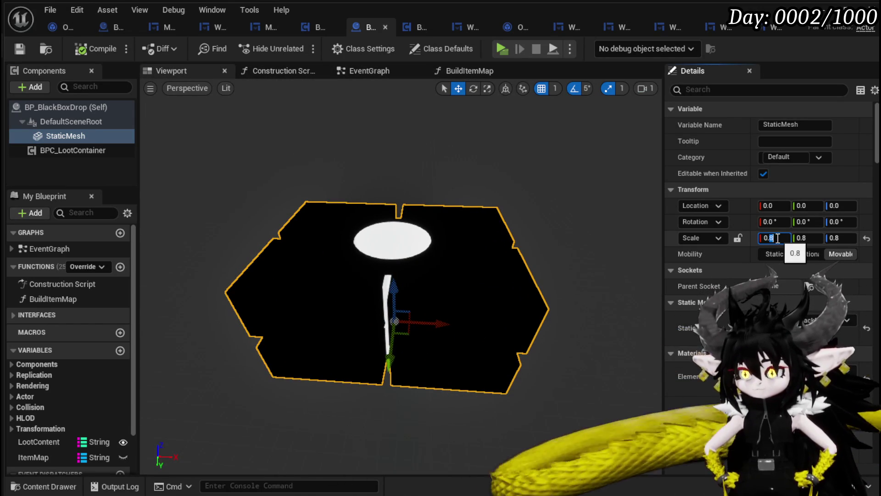
pyautogui.write('0.6')
pyautogui.click(802, 238)
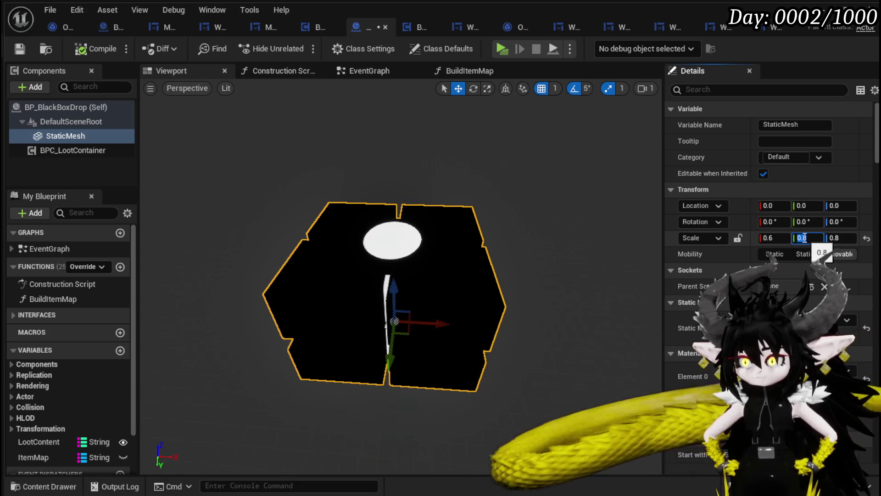
pyautogui.write('0.6')
pyautogui.press('Return')
pyautogui.moveTo(566, 247)
pyautogui.mouseDown()
pyautogui.moveTo(566, 339)
pyautogui.moveTo(565, 321)
pyautogui.moveTo(551, 312)
pyautogui.moveTo(518, 323)
pyautogui.moveTo(495, 312)
pyautogui.moveTo(505, 317)
pyautogui.moveTo(504, 298)
pyautogui.mouseUp()
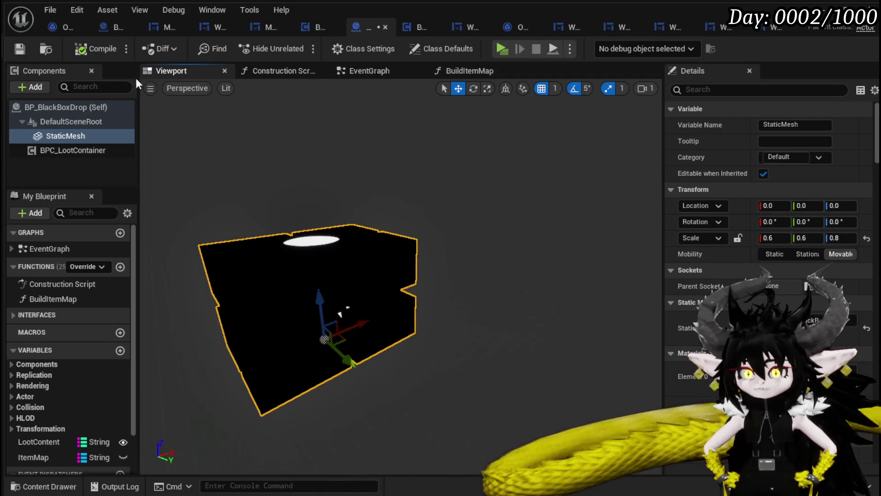
pyautogui.hotkey('ctrl', 's')
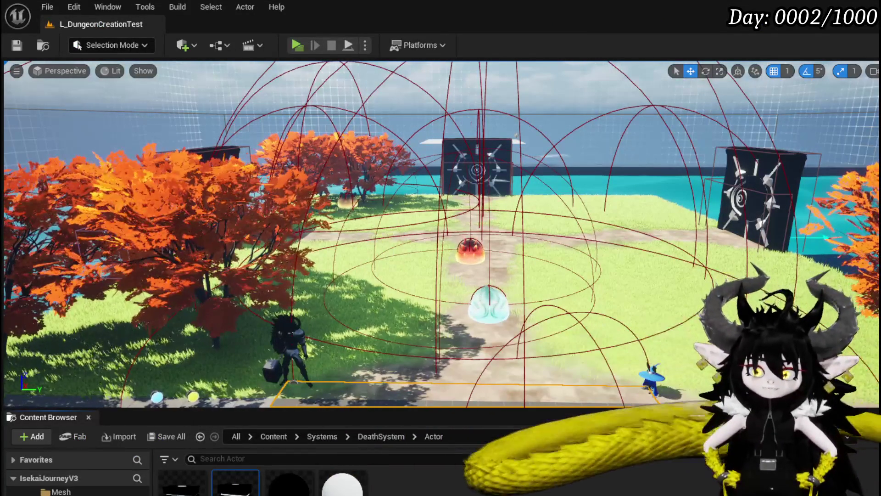
# Step: In Content/VFX/FinishedSystems, choose FX > Niagara System from the asset-area context menu
pyautogui.scroll(-5, 76, 486)
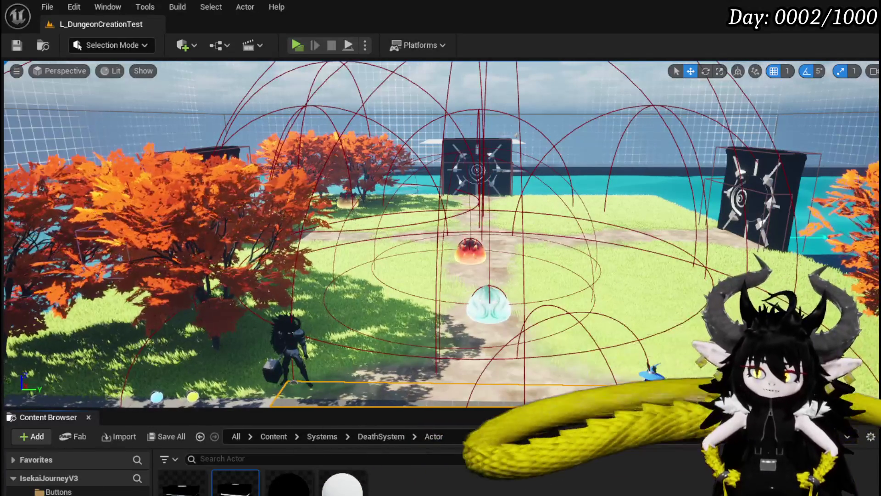
pyautogui.click(60, 493)
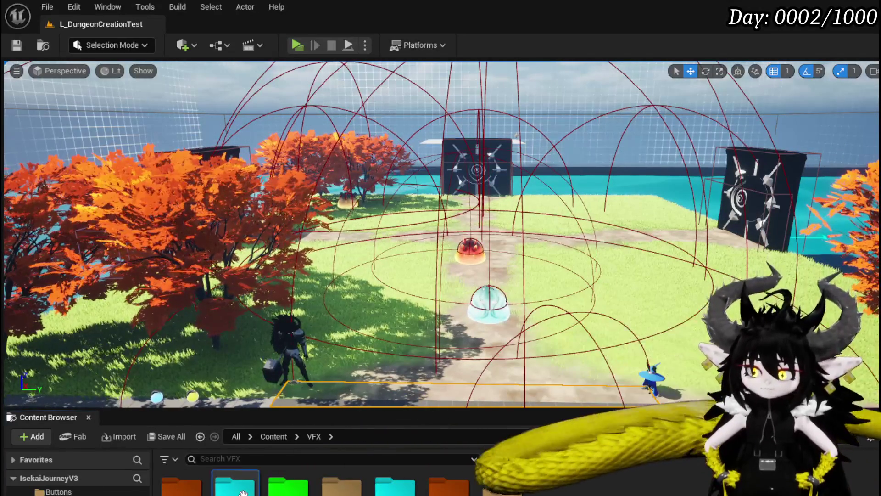
pyautogui.doubleClick(257, 492)
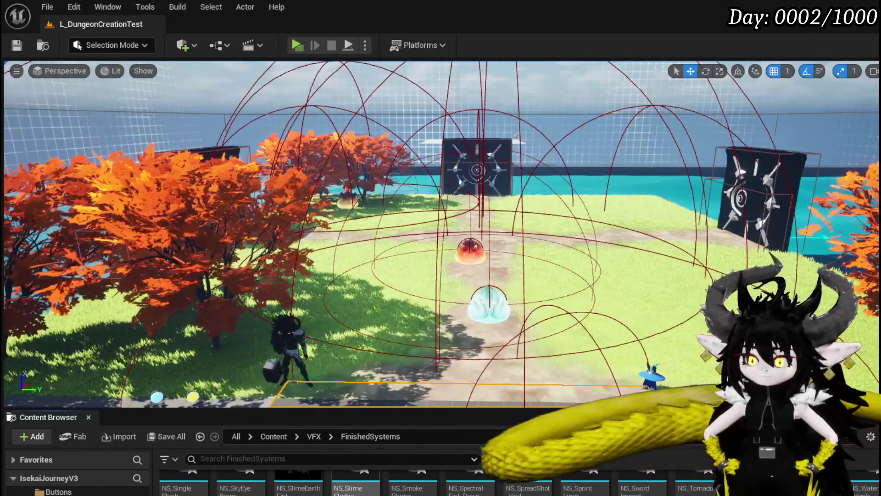
pyautogui.rightClick(315, 466)
pyautogui.moveTo(392, 363)
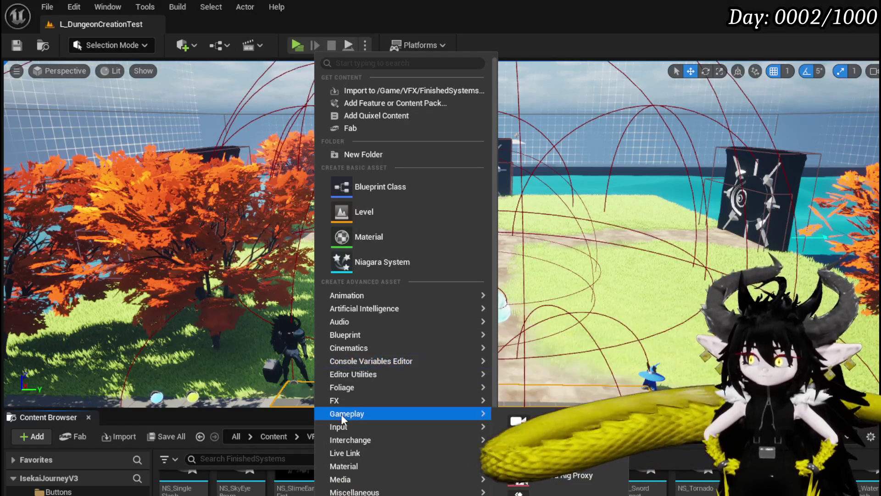
pyautogui.moveTo(374, 399)
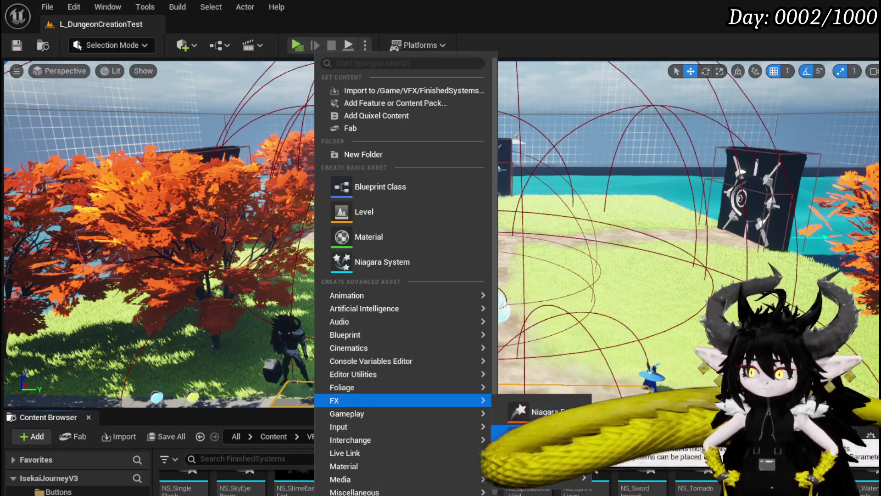
pyautogui.click(533, 413)
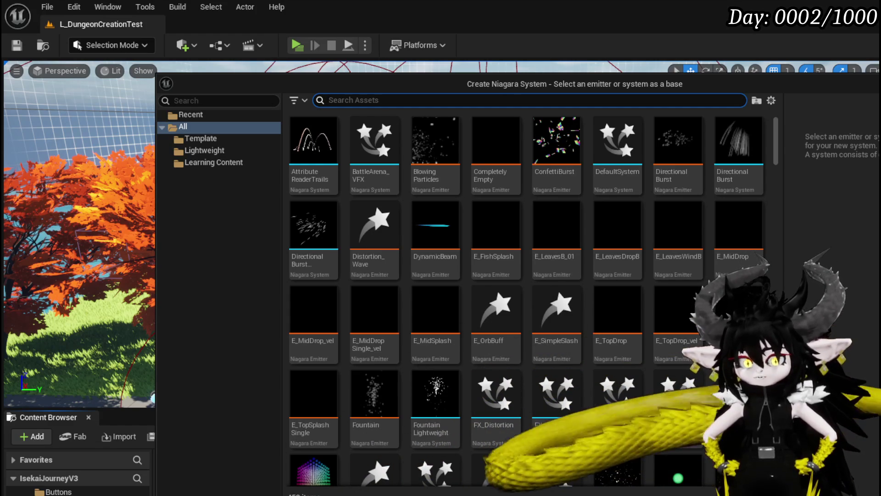
# Step: Create NS_BlackBoxGlow from the SingleLoopingParticle template and save it via Save Content
pyautogui.write('loop')
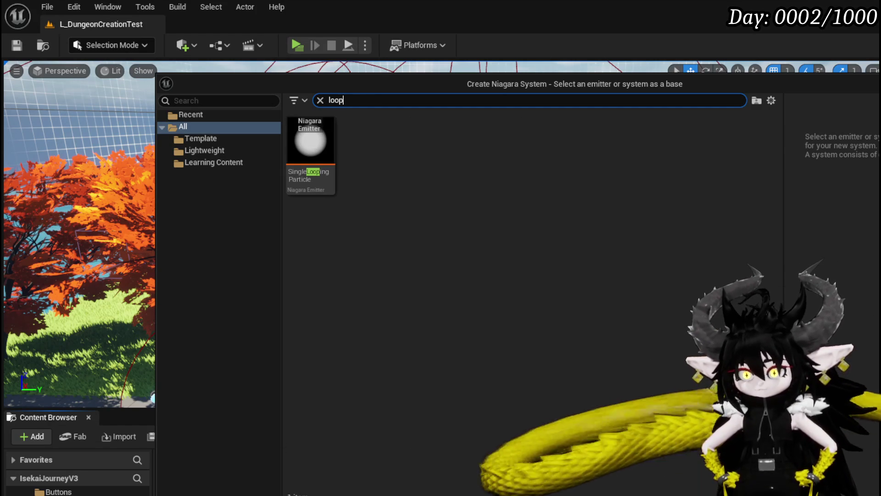
pyautogui.click(324, 163)
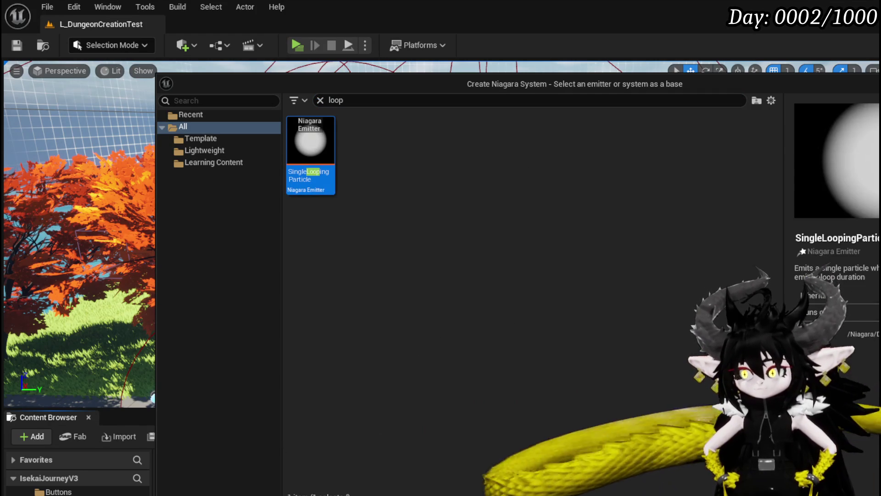
pyautogui.press('Return')
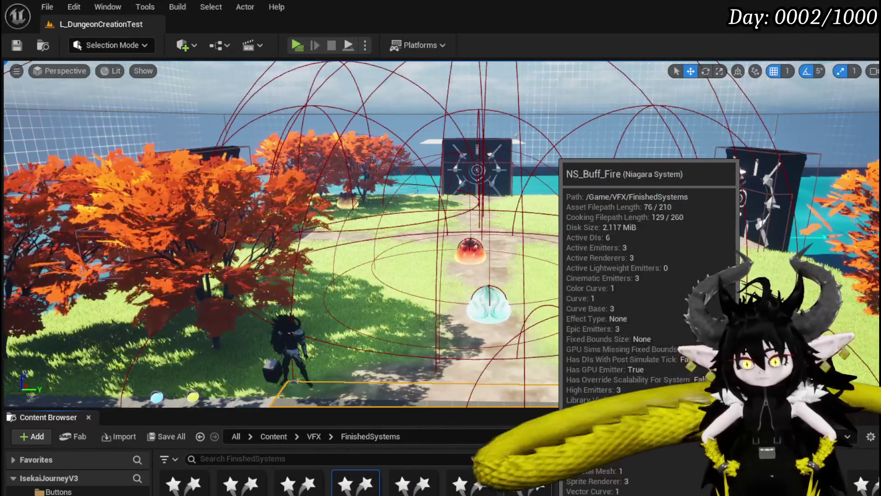
pyautogui.hotkey('ctrl', 'shift', 's')
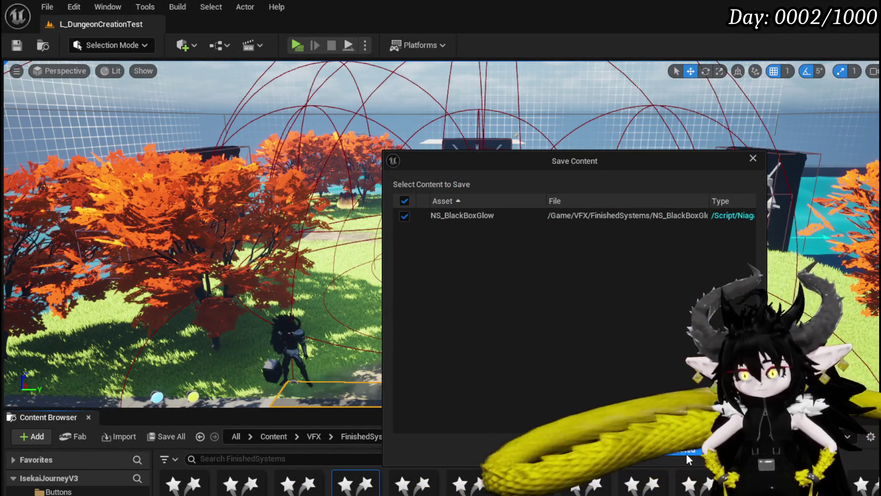
pyautogui.click(688, 459)
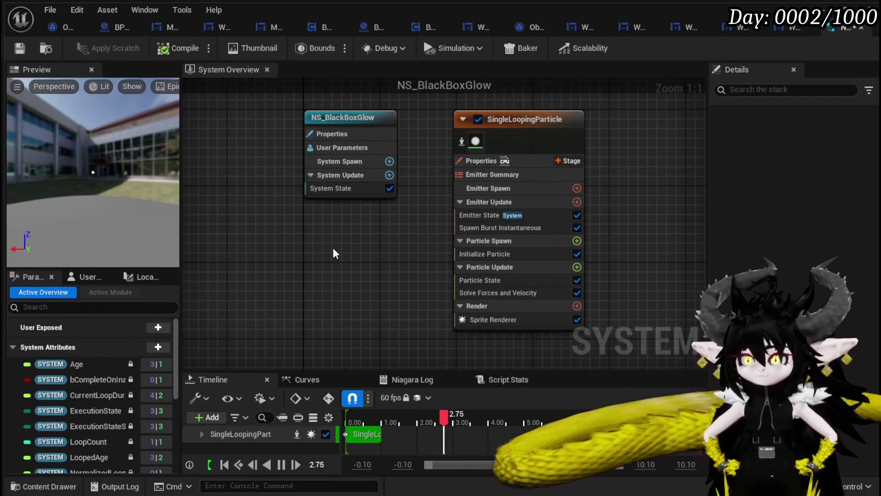
pyautogui.moveTo(388, 253)
pyautogui.mouseDown()
pyautogui.moveTo(325, 220)
pyautogui.moveTo(381, 238)
pyautogui.moveTo(353, 255)
pyautogui.mouseUp()
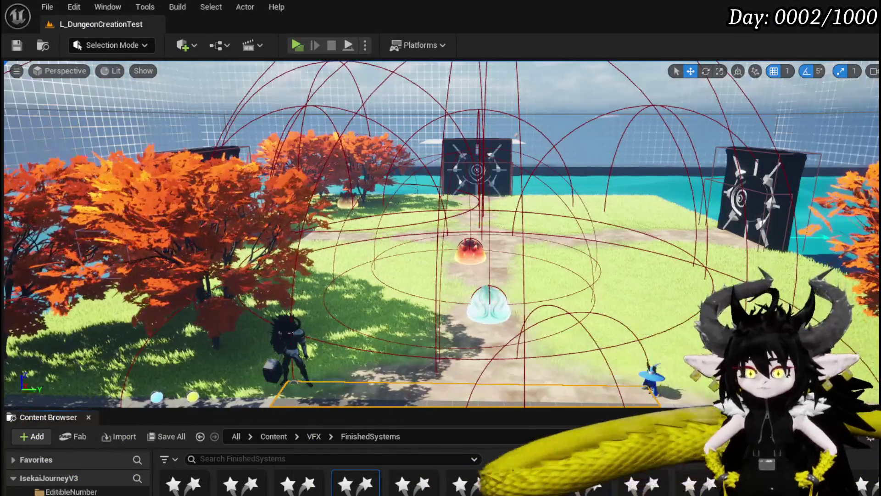
pyautogui.click(59, 491)
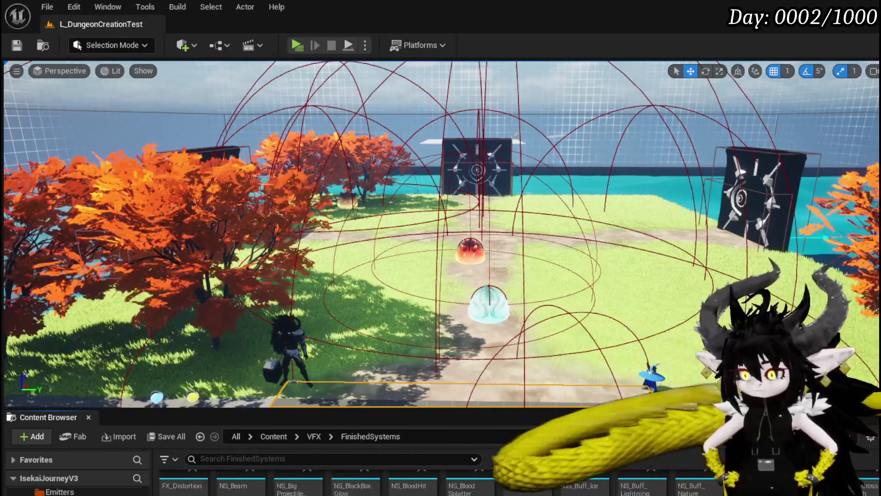
pyautogui.scroll(-1, 322, 482)
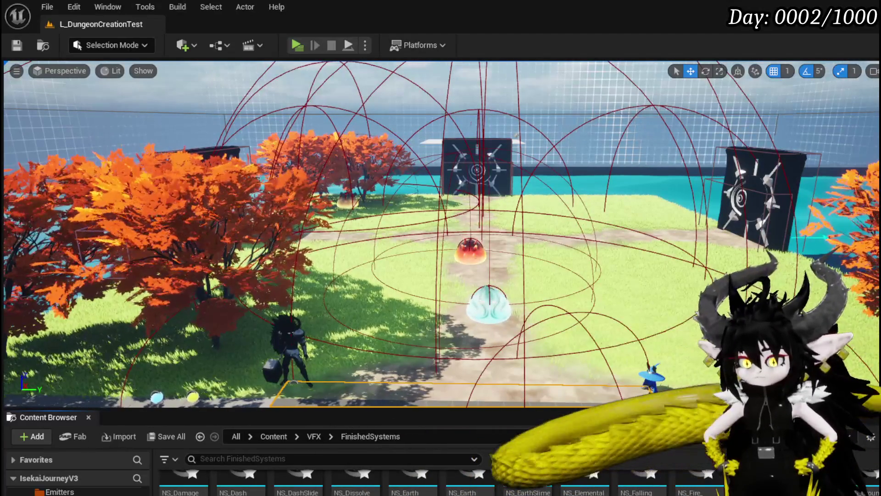
pyautogui.doubleClick(459, 479)
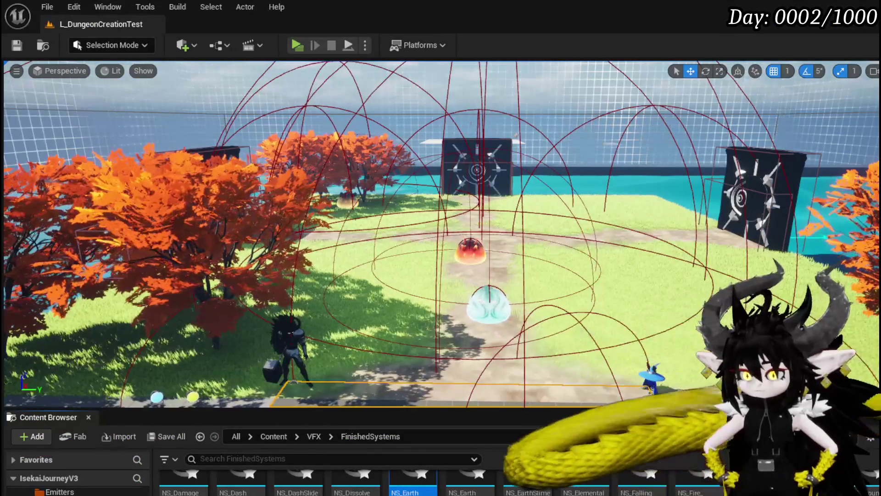
pyautogui.scroll(1, 441, 477)
pyautogui.scroll(-3, 440, 477)
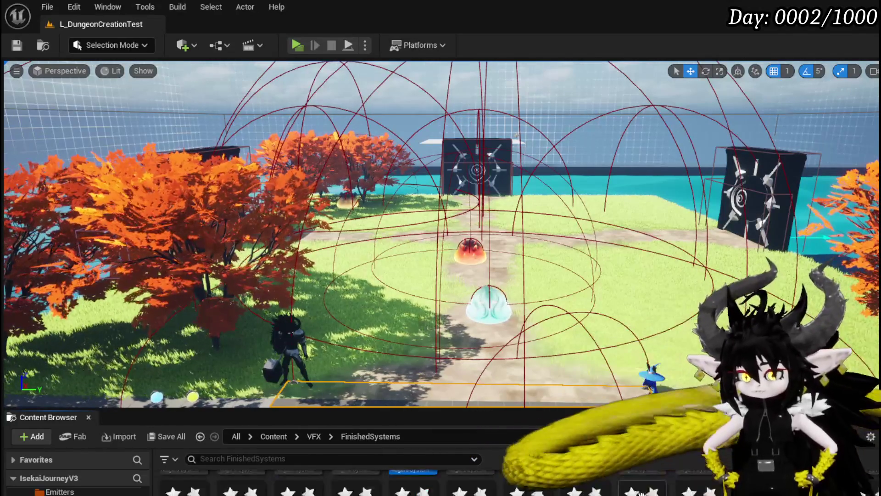
pyautogui.scroll(2, 642, 486)
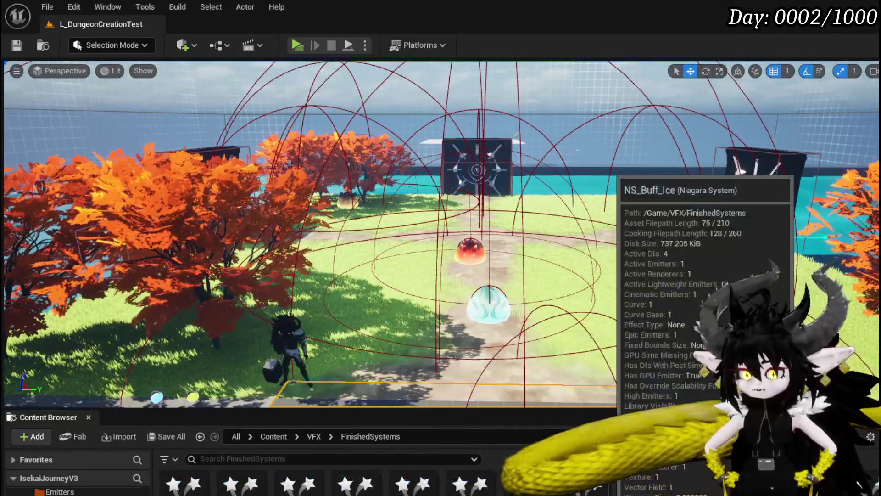
pyautogui.doubleClick(357, 489)
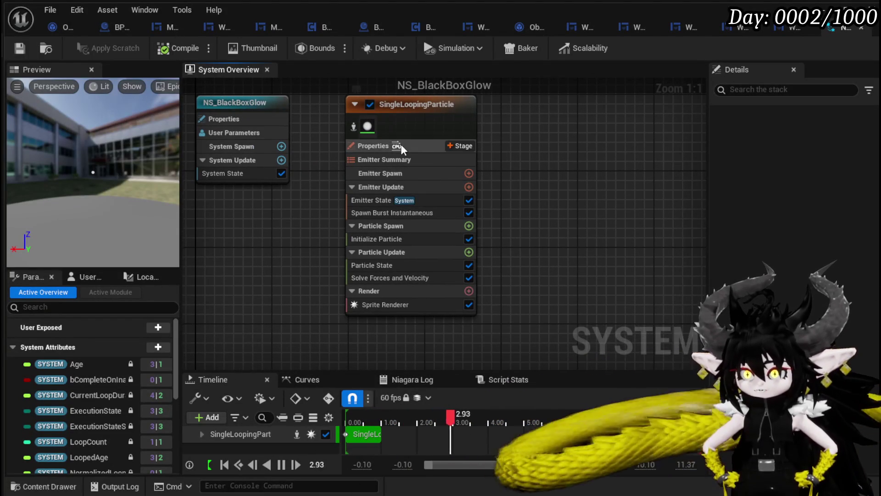
# Step: Enable Local Space, GPUCompute Sim and Fixed Bounds in the emitter's Emitter Properties
pyautogui.click(403, 146)
pyautogui.moveTo(708, 197); pyautogui.dragTo(598, 197)
pyautogui.click(693, 167)
pyautogui.click(786, 209)
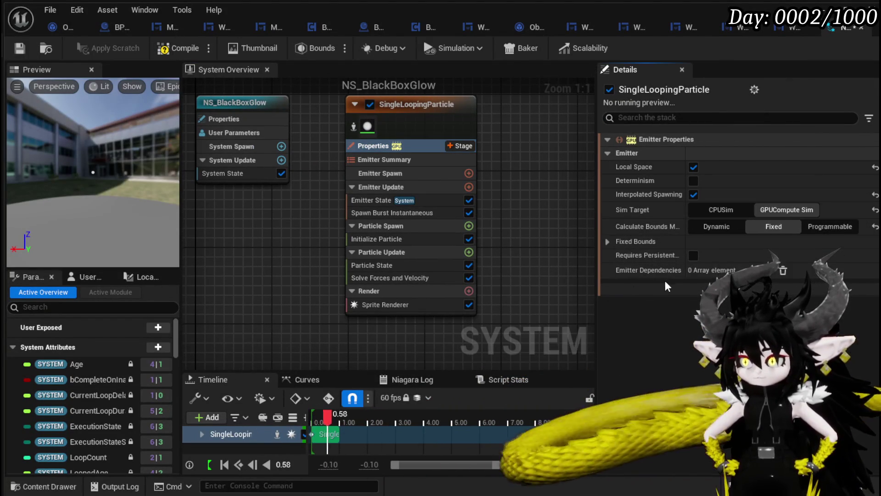
pyautogui.click(607, 242)
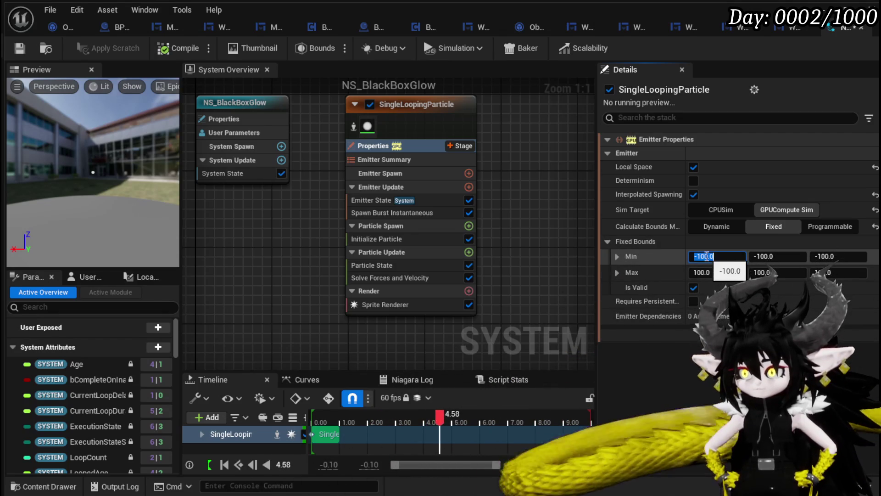
pyautogui.click(353, 244)
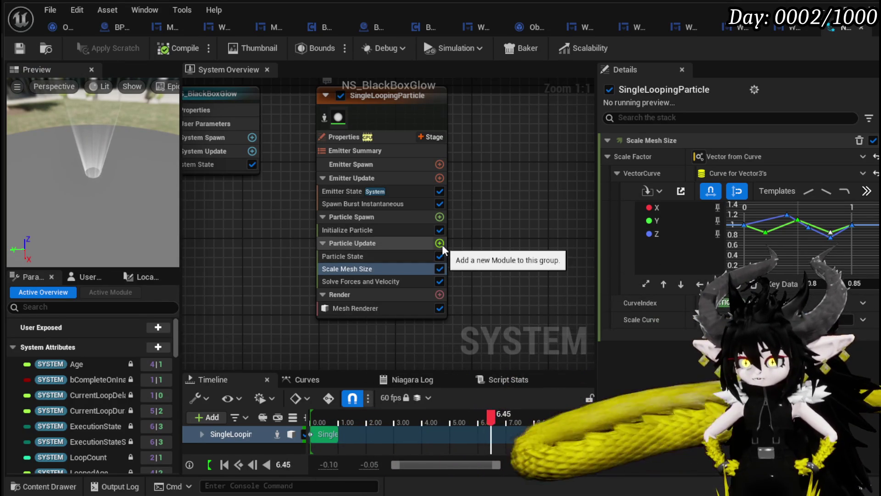
# Step: Add a Mesh Rotation Force module to Particle Update, searching 'ro'
pyautogui.click(439, 243)
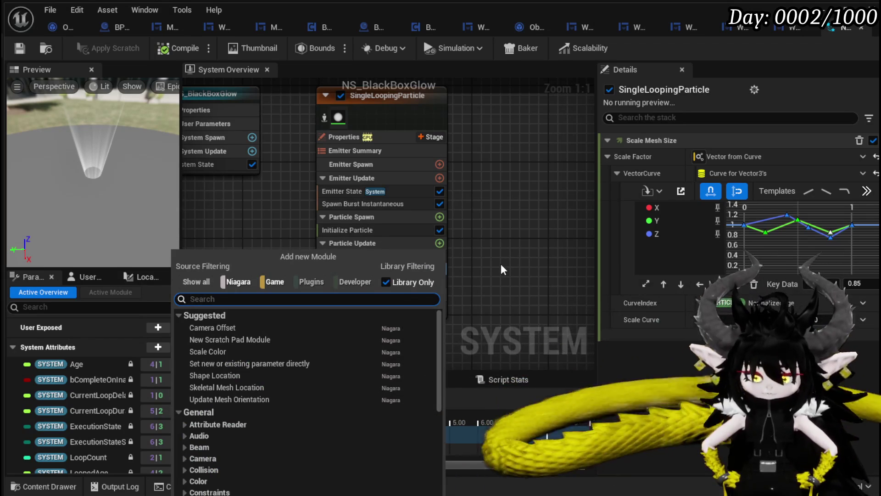
pyautogui.write('ro')
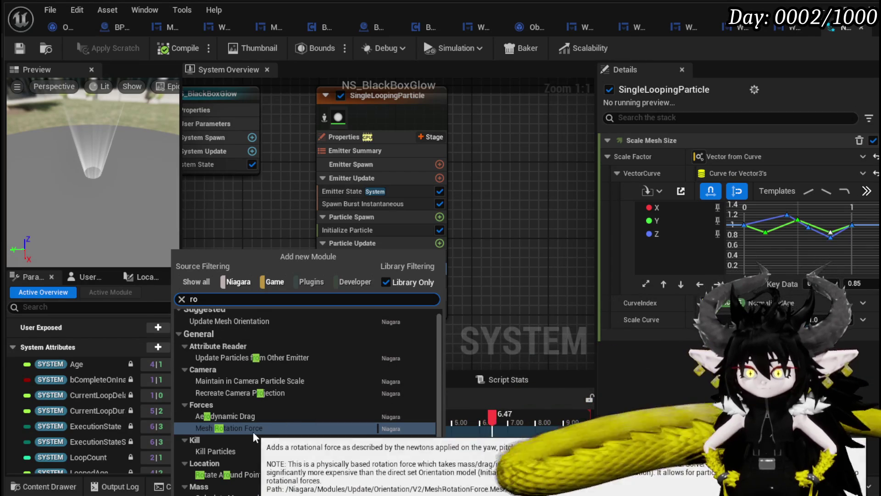
pyautogui.scroll(-3, 276, 412)
pyautogui.scroll(2, 291, 378)
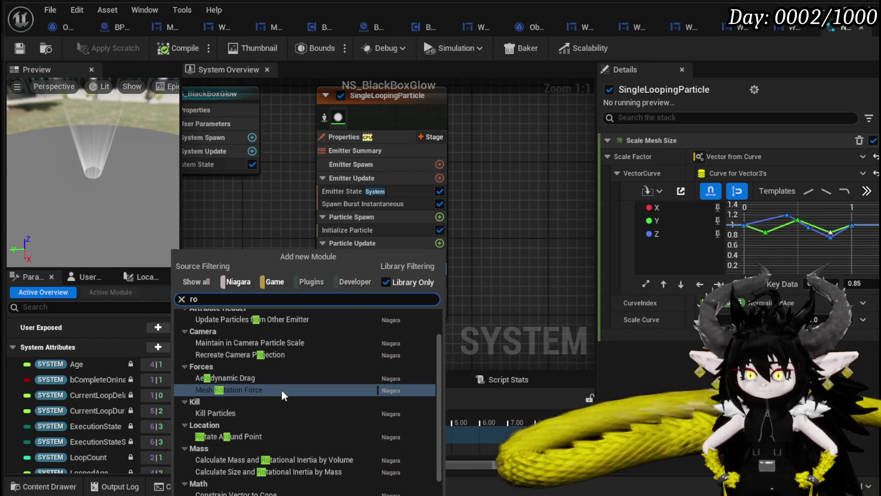
pyautogui.press('Escape')
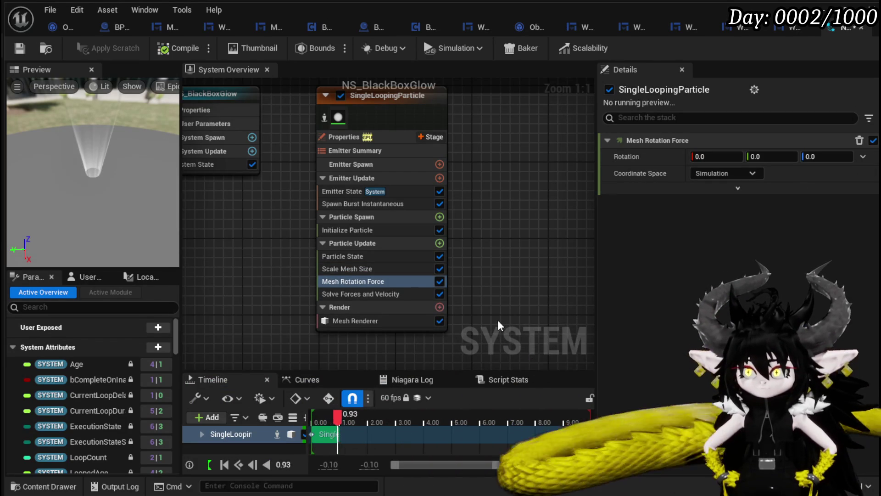
# Step: Set the Mesh Rotation Force rotation to Y 1.0 and Z 0.2
pyautogui.click(776, 156)
pyautogui.write('1')
pyautogui.press('Return')
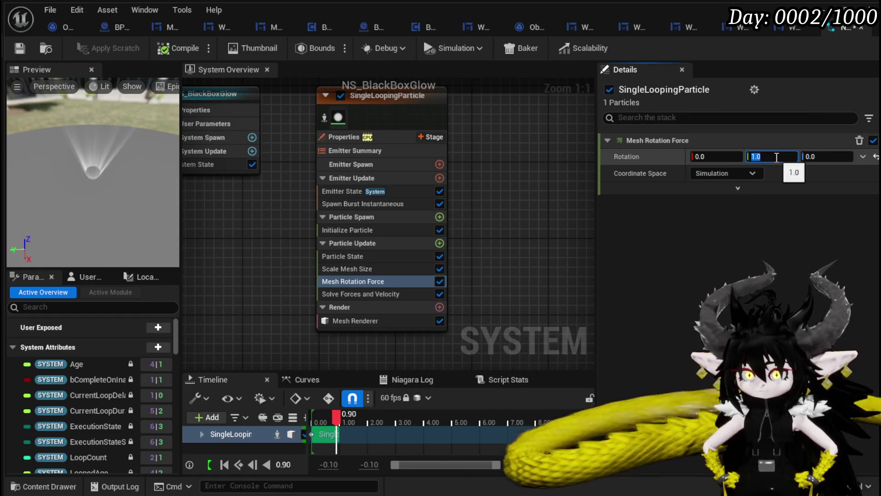
pyautogui.write('0')
pyautogui.press('Tab')
pyautogui.write('1')
pyautogui.press('Return')
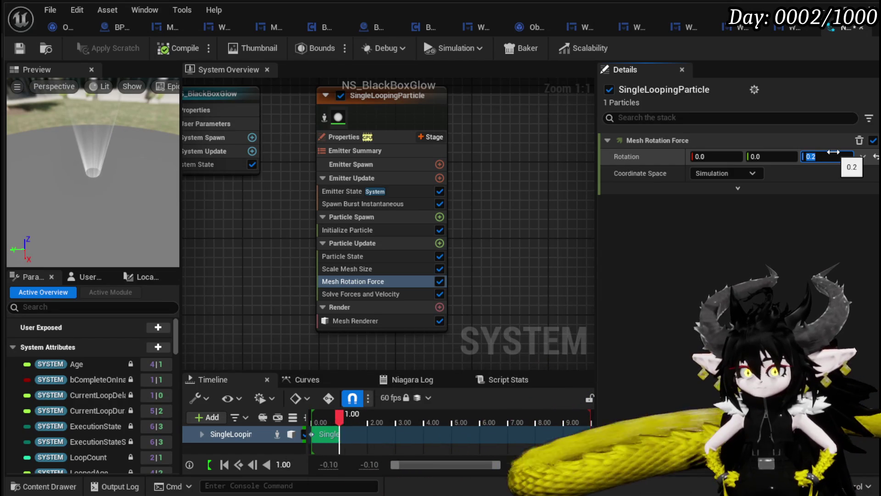
pyautogui.press('Return')
# Step: Save the system and duplicate the cone emitter with Ctrl+D
pyautogui.click(25, 56)
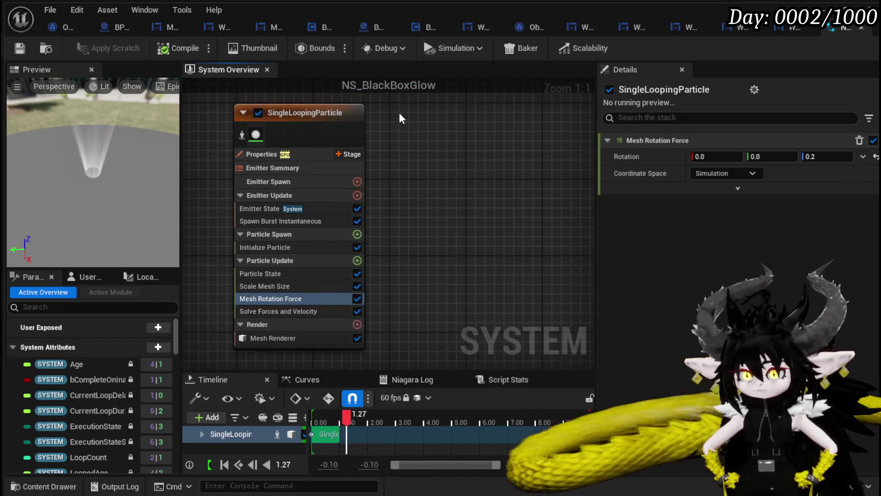
pyautogui.click(349, 113)
pyautogui.hotkey('ctrl', 'd')
# Step: Enter a Mesh Uniform Scale of 1.5 in the second emitter's Initialize Particle module
pyautogui.moveTo(378, 111); pyautogui.dragTo(321, 98)
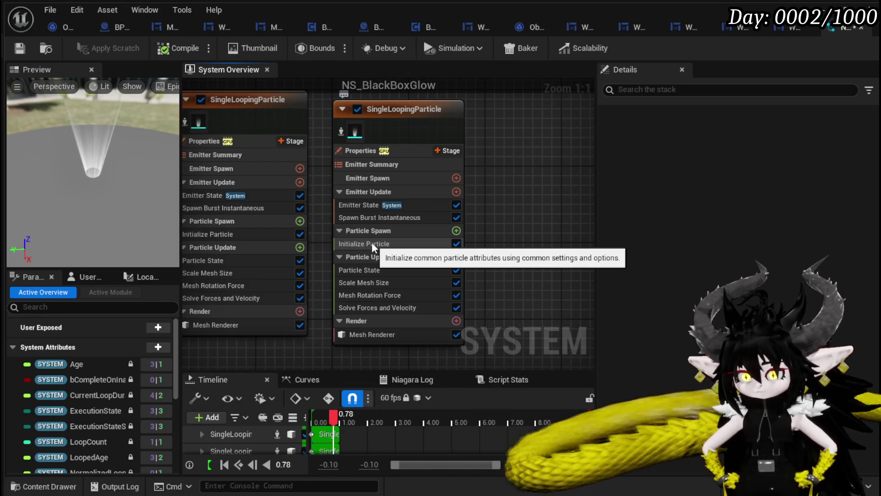
pyautogui.click(372, 242)
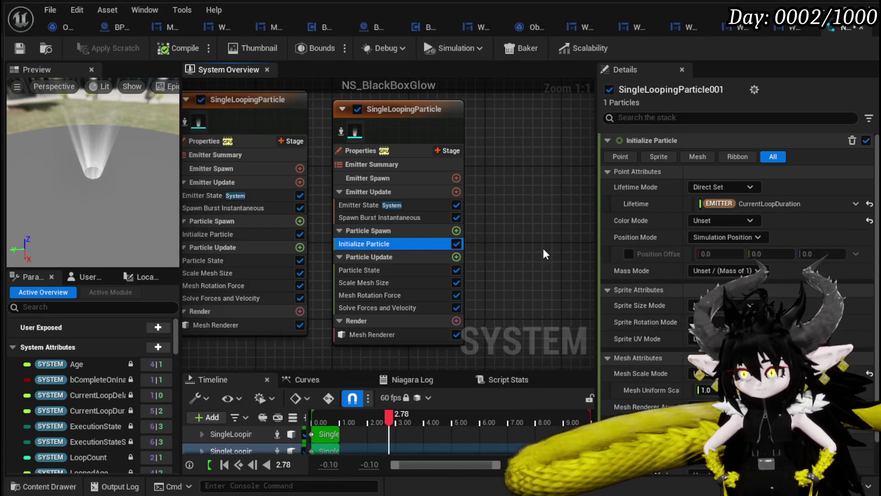
pyautogui.click(370, 205)
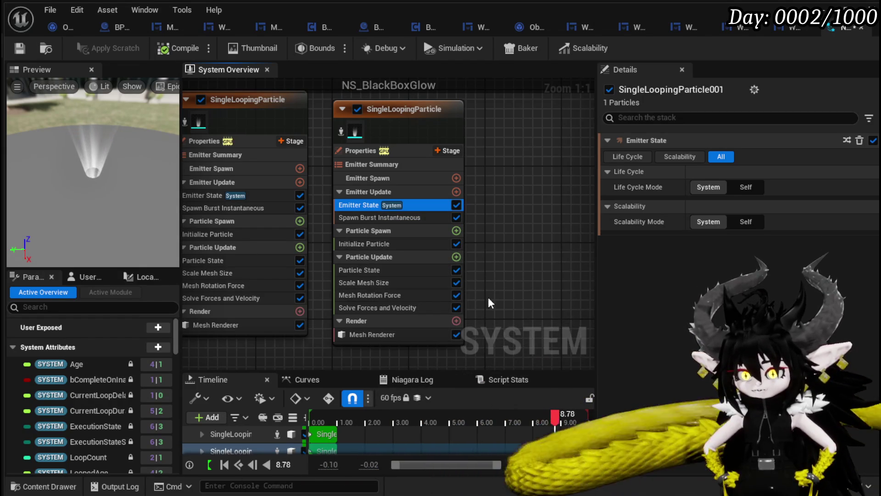
pyautogui.click(384, 266)
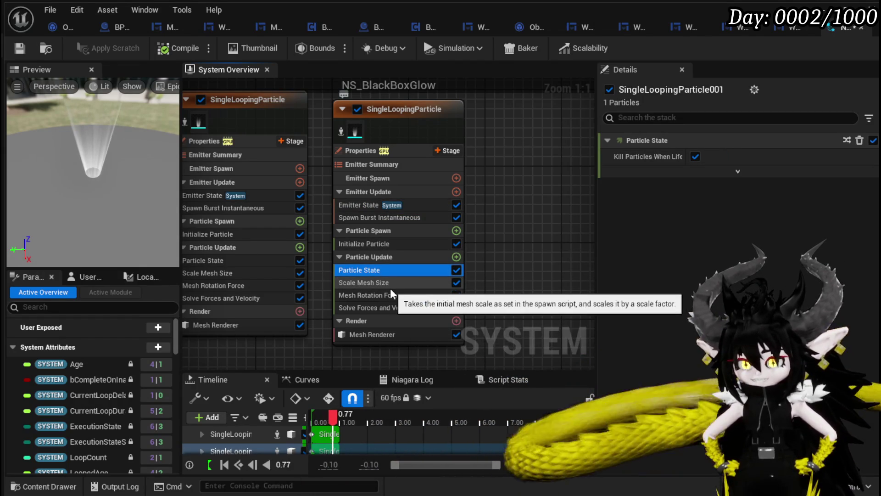
pyautogui.click(386, 242)
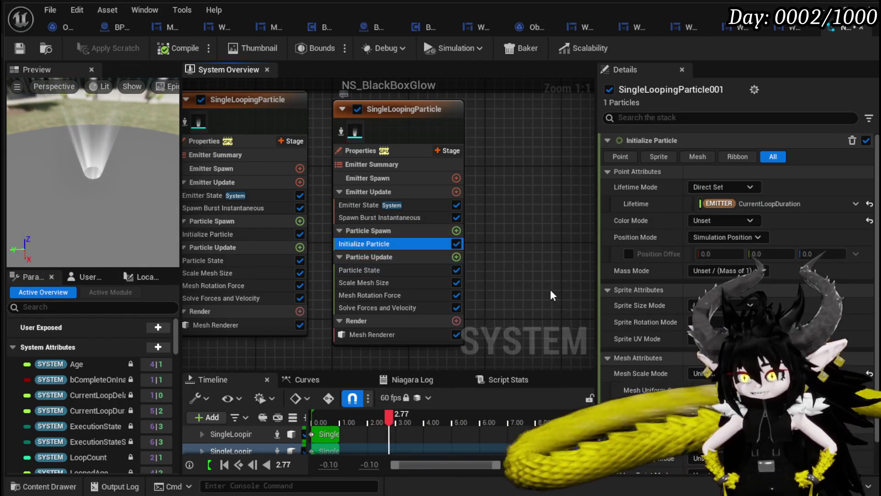
pyautogui.click(705, 390)
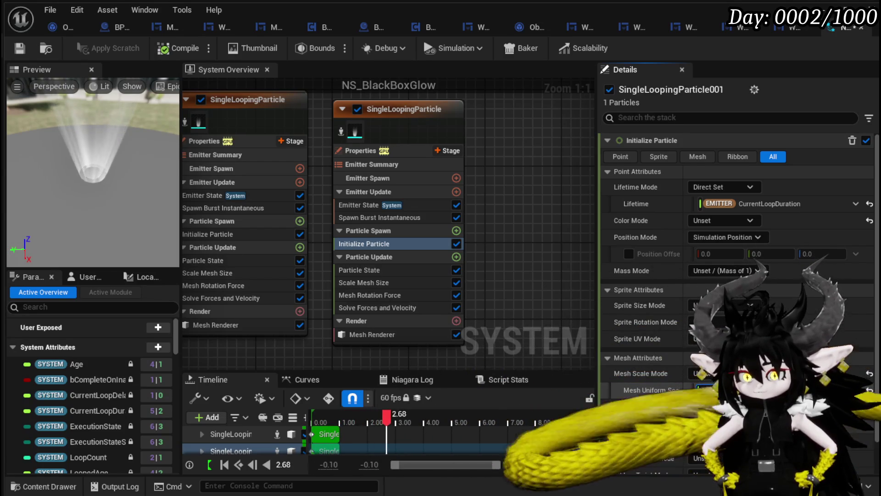
pyautogui.write('1.5')
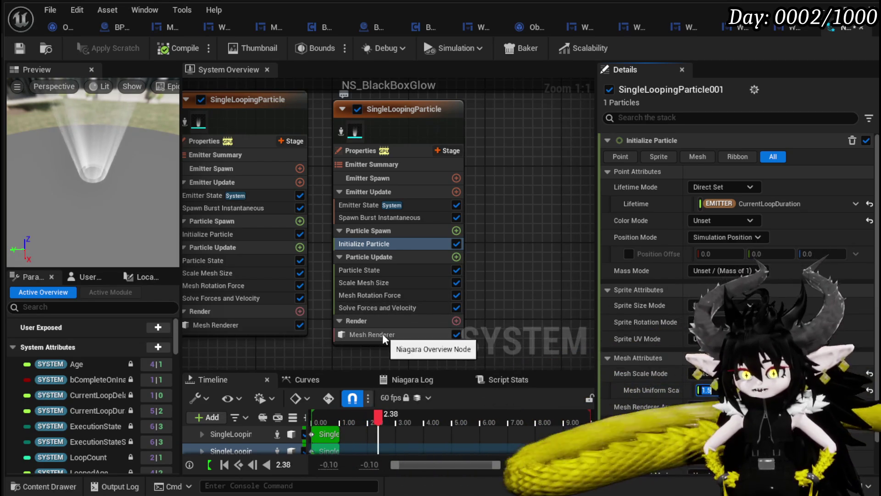
# Step: Set the second emitter's SM_Cone mesh Z scale to 0.6 and save the system
pyautogui.click(381, 333)
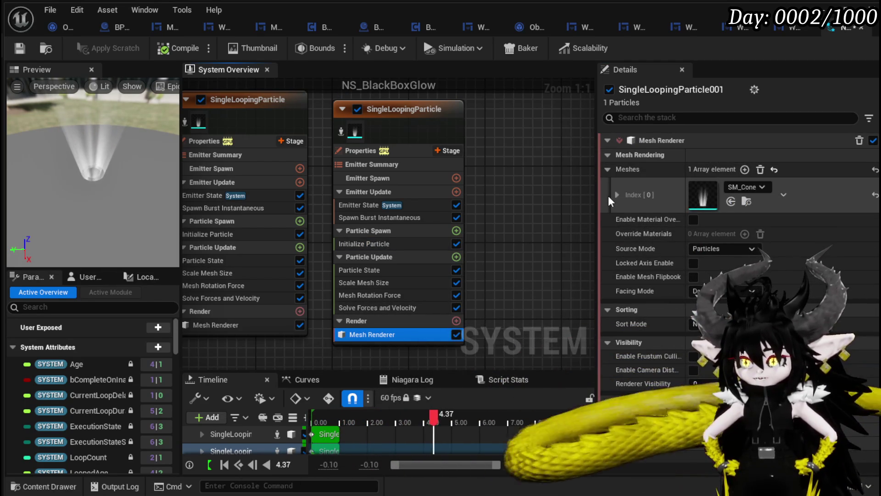
pyautogui.click(617, 194)
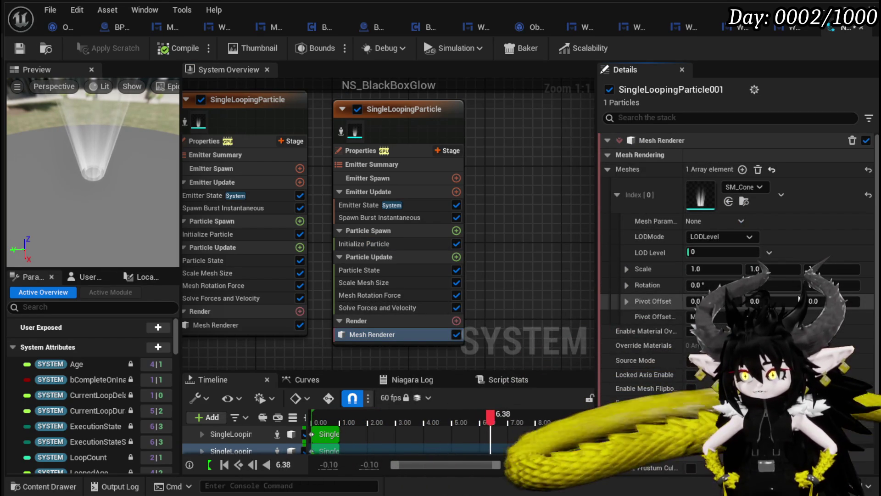
pyautogui.click(826, 270)
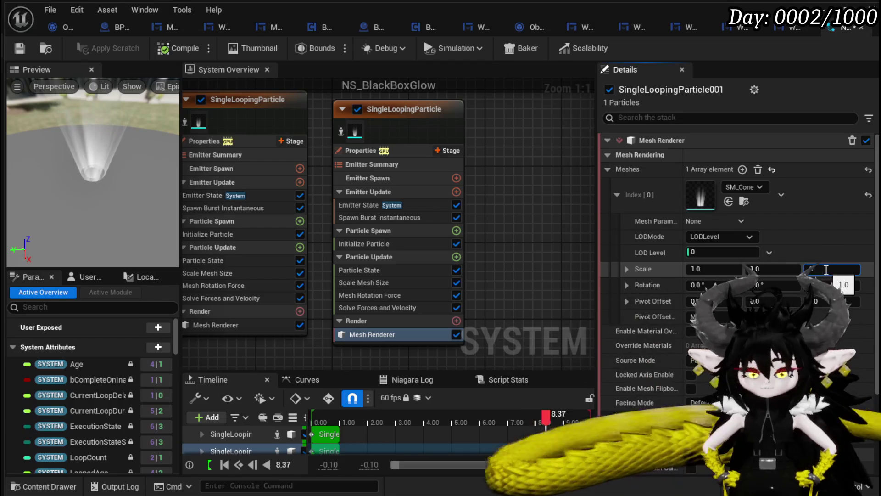
pyautogui.write('0.65')
pyautogui.press('Return')
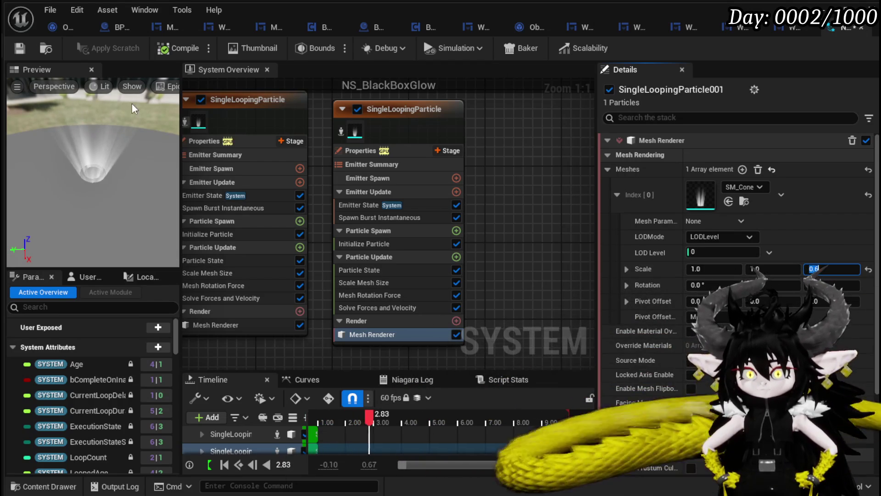
pyautogui.click(19, 48)
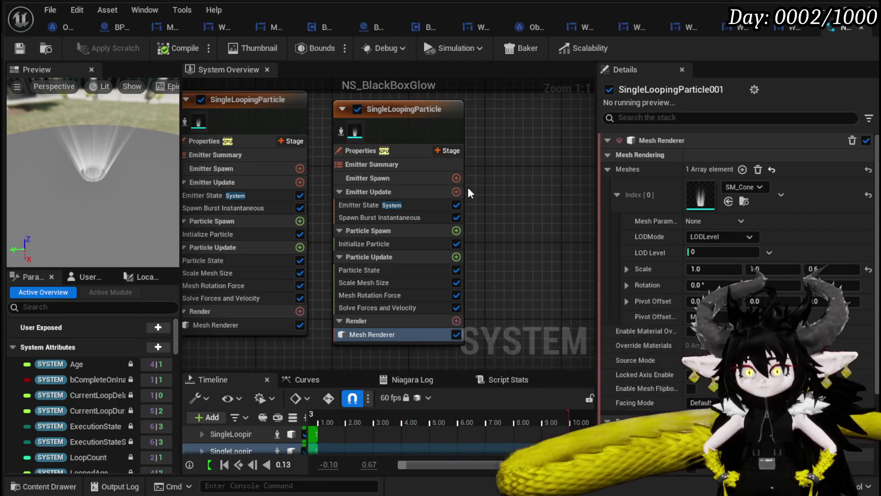
pyautogui.rightClick(292, 298)
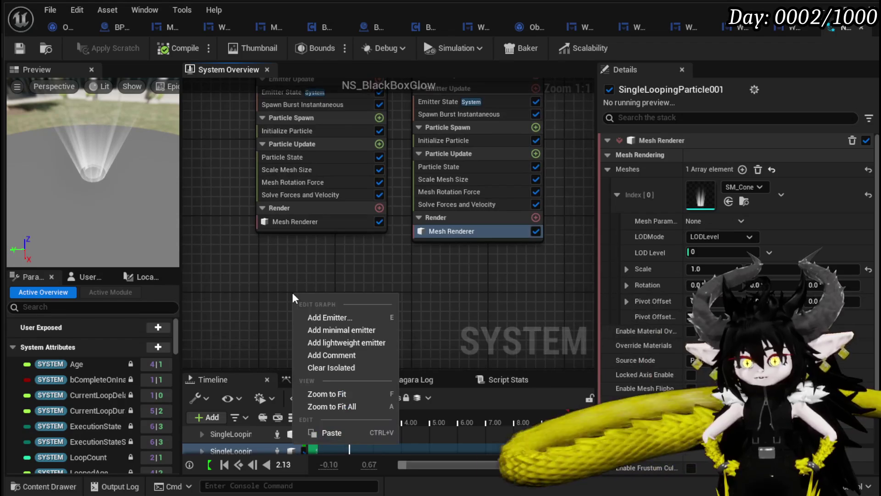
# Step: Add a Fountain emitter to NS_BlackBoxGlow from the emitter templates
pyautogui.click(346, 317)
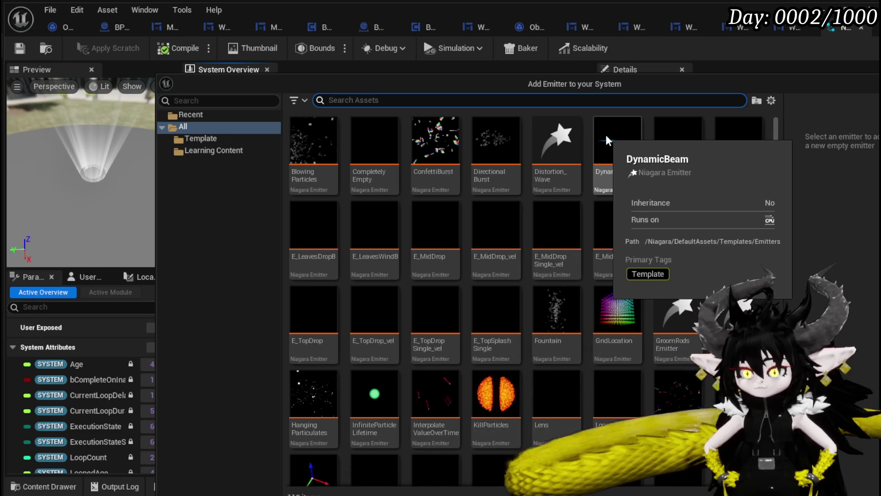
pyautogui.click(561, 310)
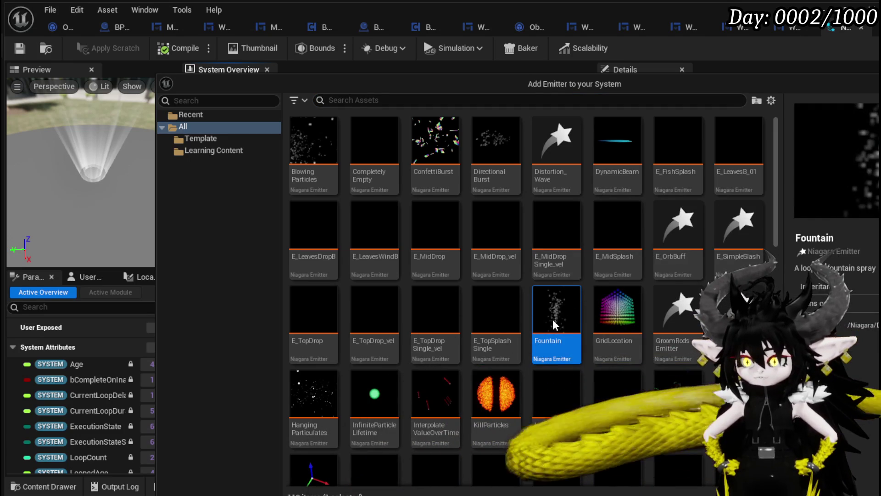
pyautogui.doubleClick(557, 323)
pyautogui.scroll(-3, 487, 167)
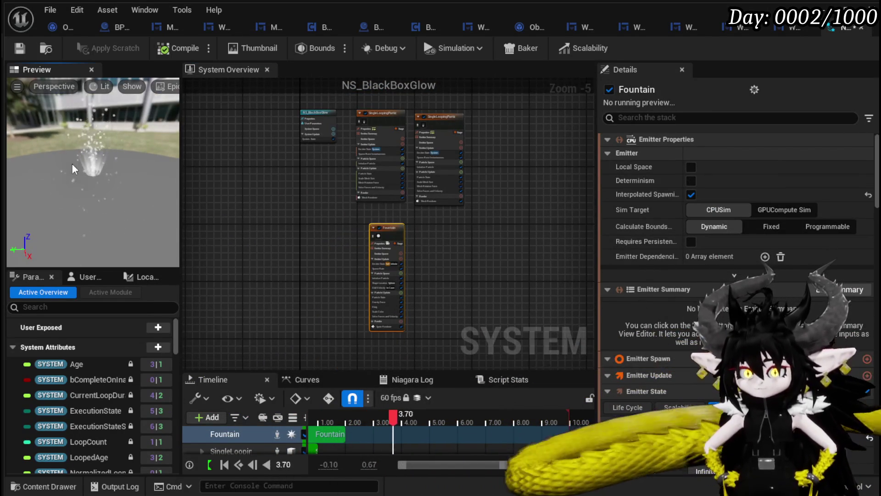
pyautogui.moveTo(342, 230)
pyautogui.mouseDown()
pyautogui.moveTo(241, 198)
pyautogui.moveTo(273, 173)
pyautogui.mouseUp()
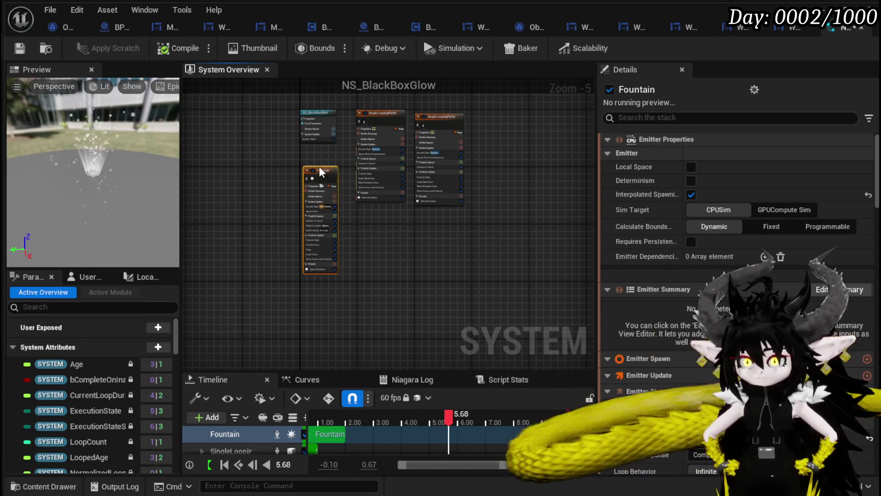
pyautogui.scroll(3, 367, 219)
# Step: Save the system and drag NS_BlackBoxGlow into the level near the black box
pyautogui.click(19, 48)
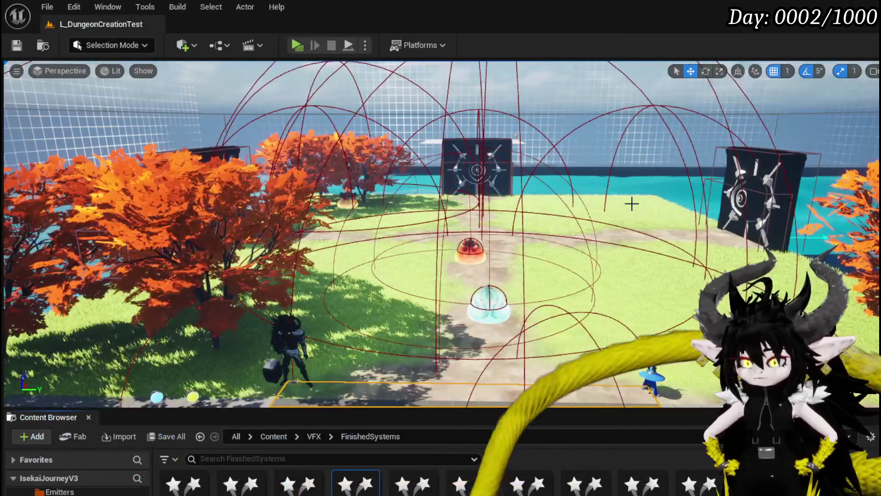
pyautogui.moveTo(631, 204)
pyautogui.mouseDown()
pyautogui.moveTo(557, 217)
pyautogui.moveTo(458, 266)
pyautogui.mouseUp()
pyautogui.moveTo(343, 487)
pyautogui.mouseDown()
pyautogui.moveTo(330, 289)
pyautogui.moveTo(334, 295)
pyautogui.moveTo(390, 266)
pyautogui.moveTo(451, 225)
pyautogui.moveTo(452, 176)
pyautogui.mouseUp()
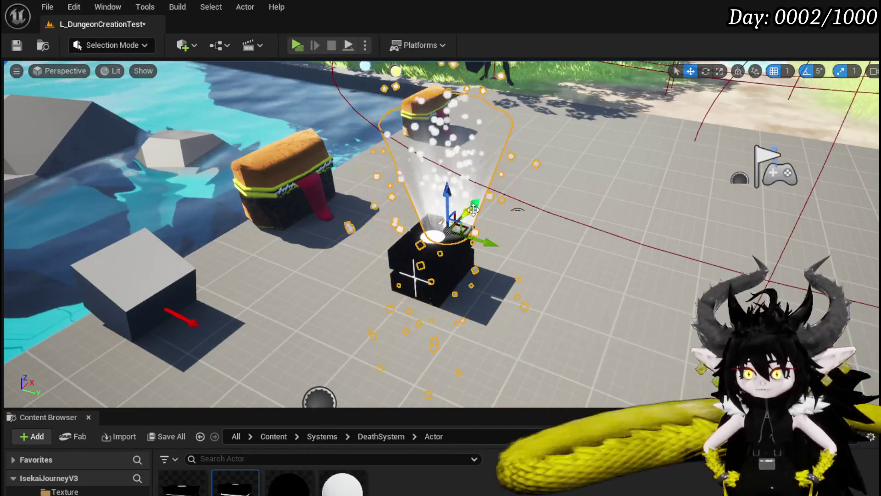
# Step: Move the glow effect onto the black box, save the level, and reopen NS_BlackBoxGlow
pyautogui.moveTo(473, 204); pyautogui.dragTo(460, 211)
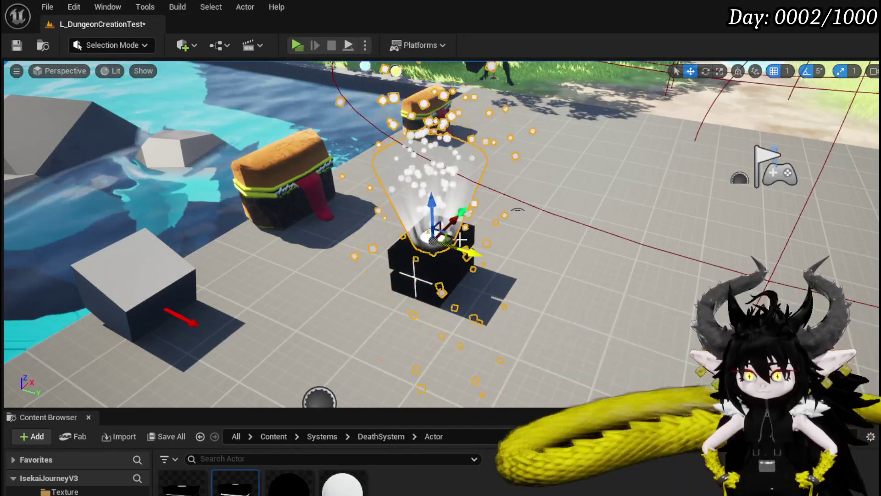
pyautogui.scroll(6, 463, 211)
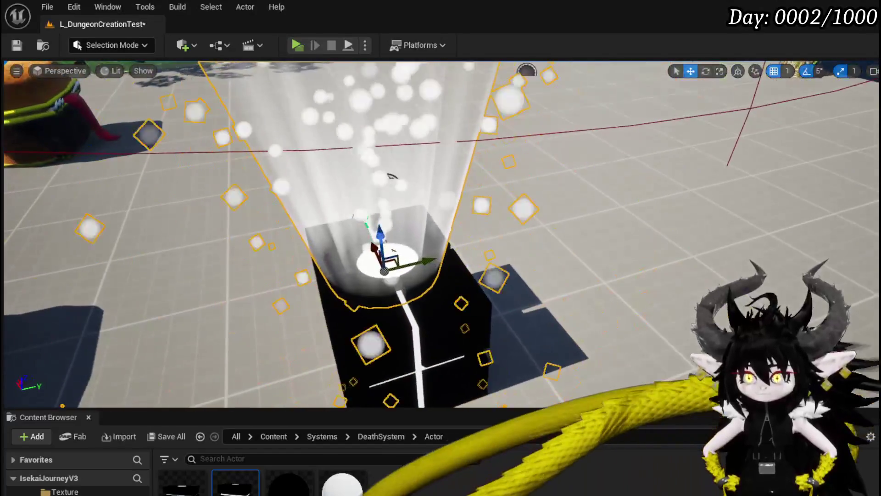
pyautogui.moveTo(513, 257); pyautogui.dragTo(421, 257)
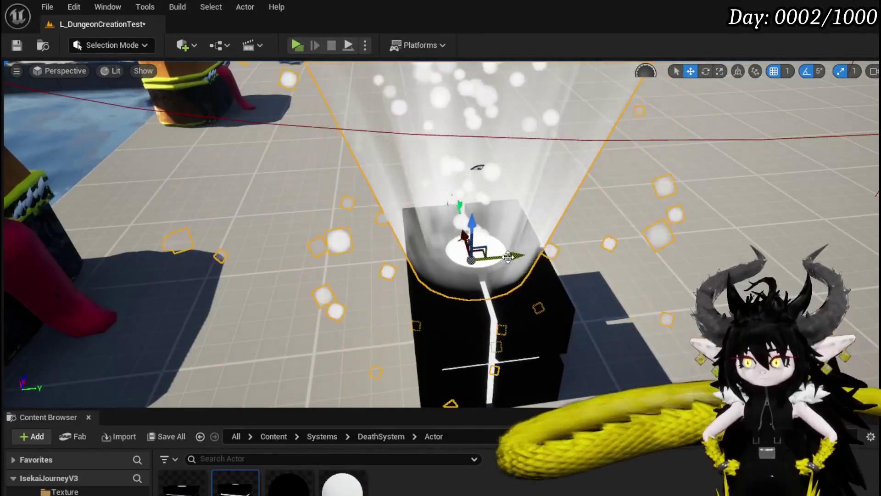
pyautogui.moveTo(513, 257); pyautogui.dragTo(499, 256)
pyautogui.hotkey('ctrl', 's')
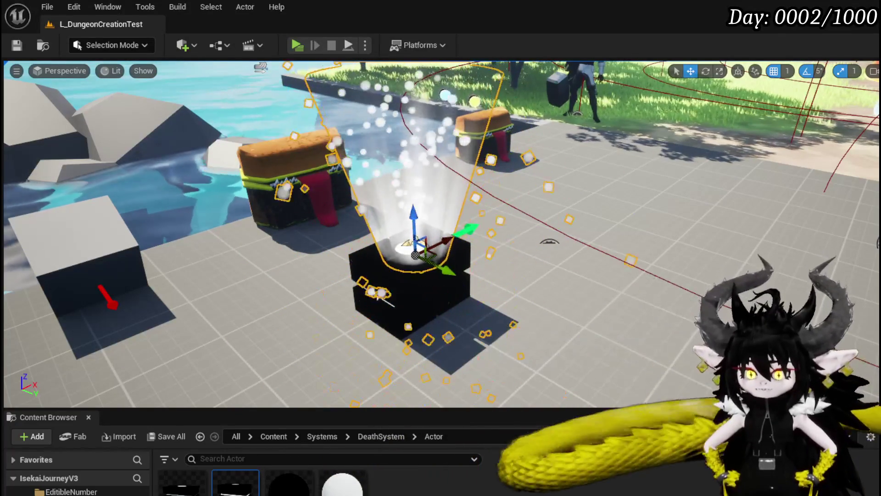
pyautogui.hotkey('ctrl', 'b')
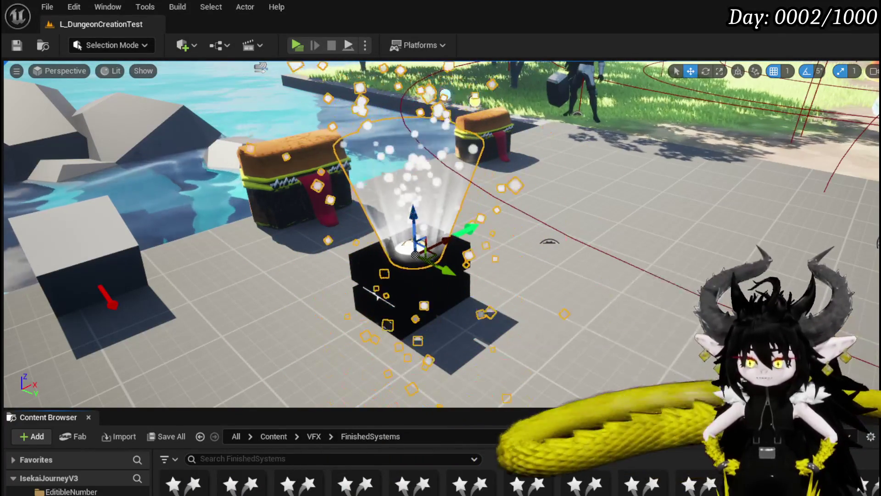
pyautogui.hotkey('ctrl', 'e')
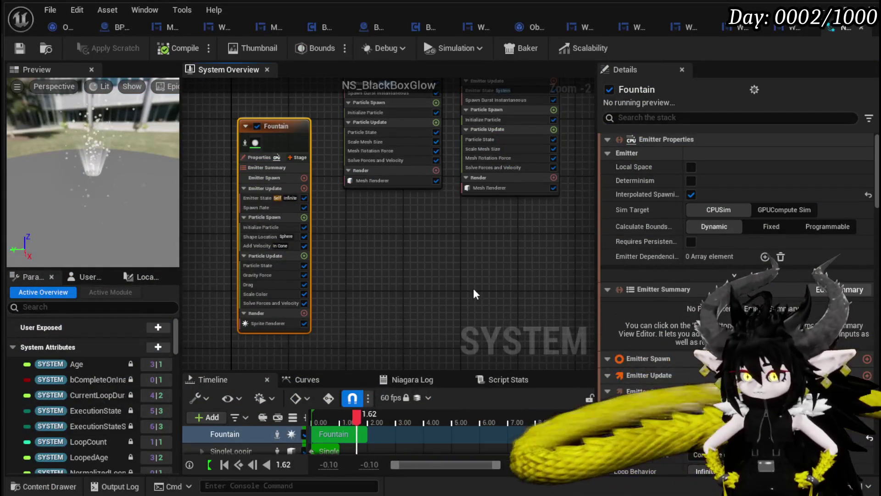
# Step: Review both cone emitters' Initialize Particle settings and the mesh uniform scale field
pyautogui.scroll(2, 426, 254)
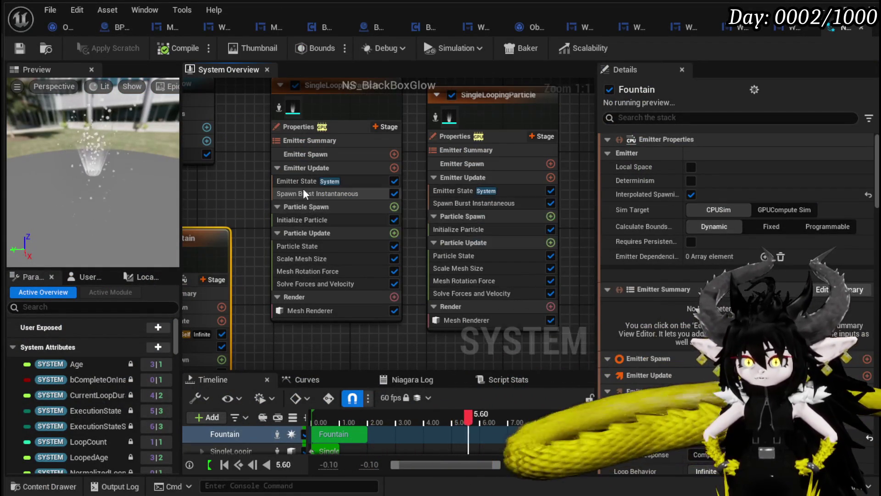
pyautogui.click(304, 216)
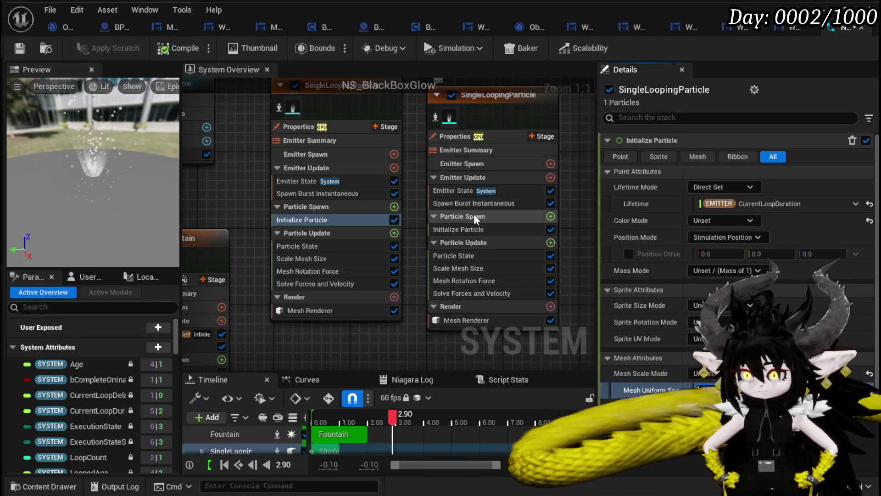
pyautogui.click(471, 230)
pyautogui.click(706, 389)
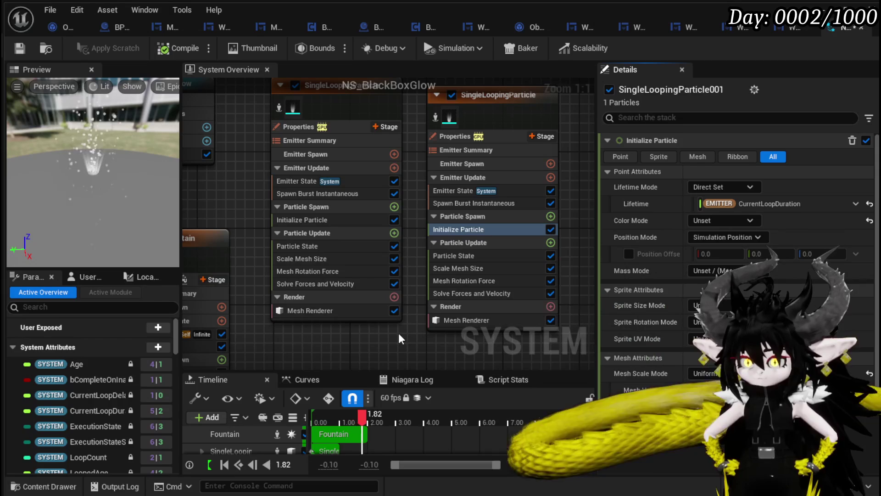
# Step: Set the left emitter's Mesh Renderer Index [0] Scale Z to 1.8, then return to the level
pyautogui.click(319, 311)
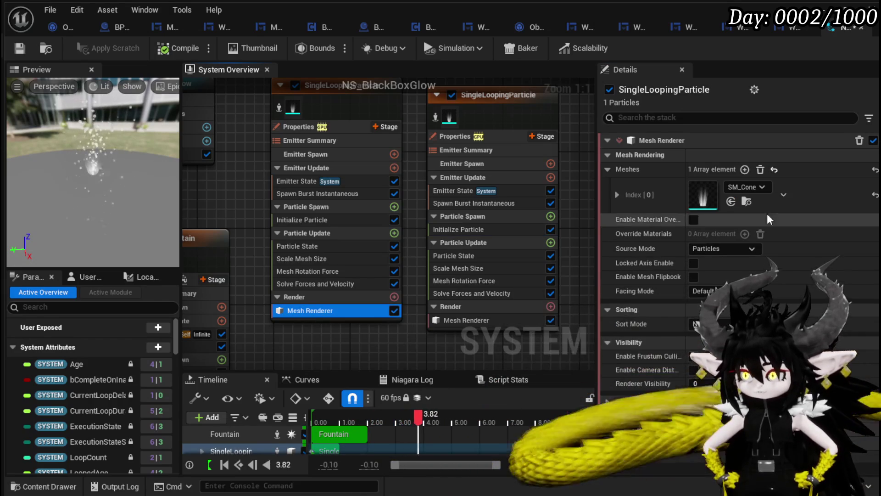
pyautogui.click(621, 191)
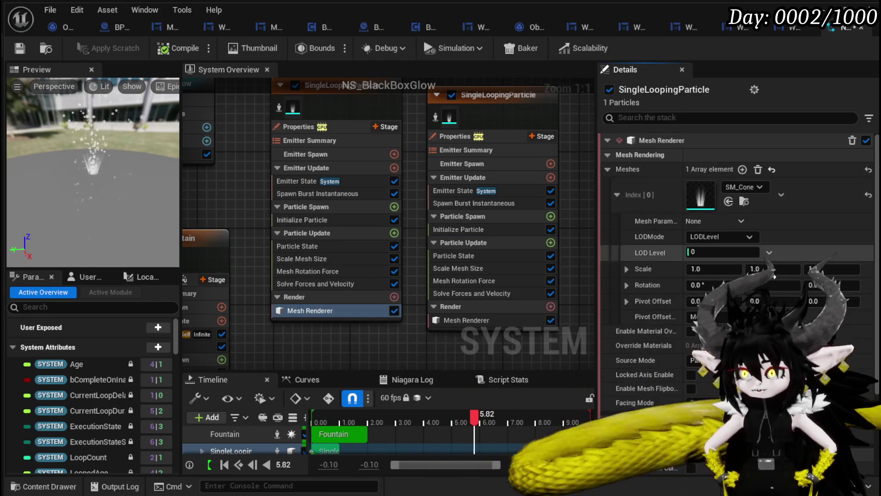
pyautogui.click(828, 269)
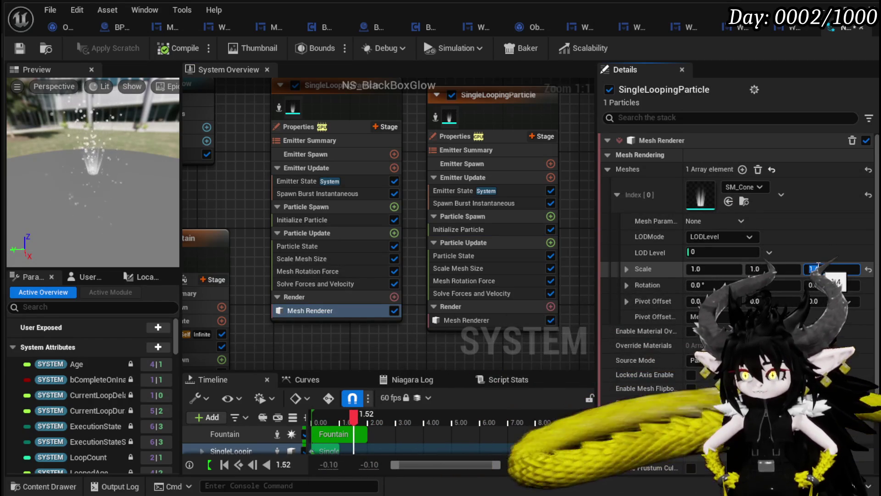
pyautogui.press('Return')
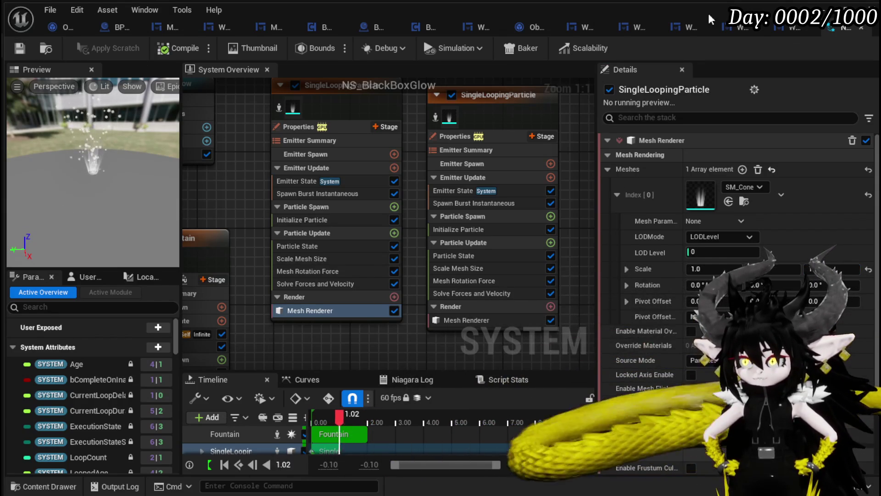
pyautogui.click(861, 28)
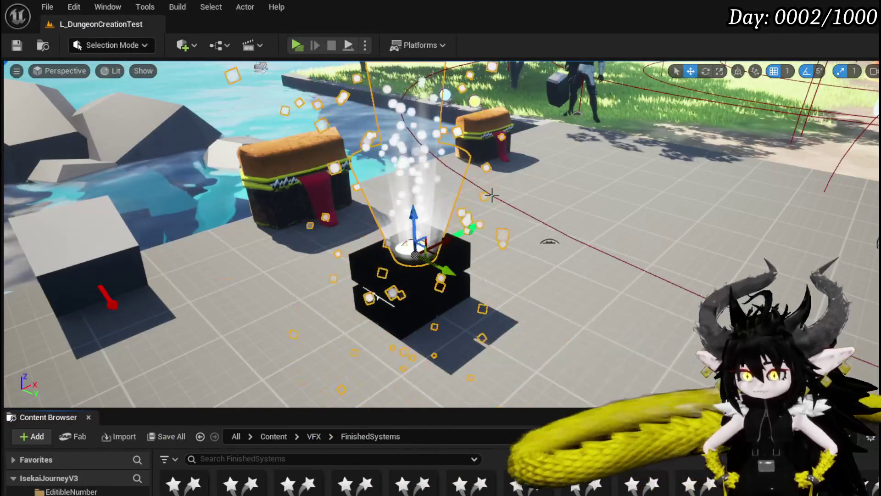
# Step: Deselect the glow in the level and bring up SingleLoopingParticle001's Initialize Particle settings in NS_BlackBoxGlow
pyautogui.click(537, 291)
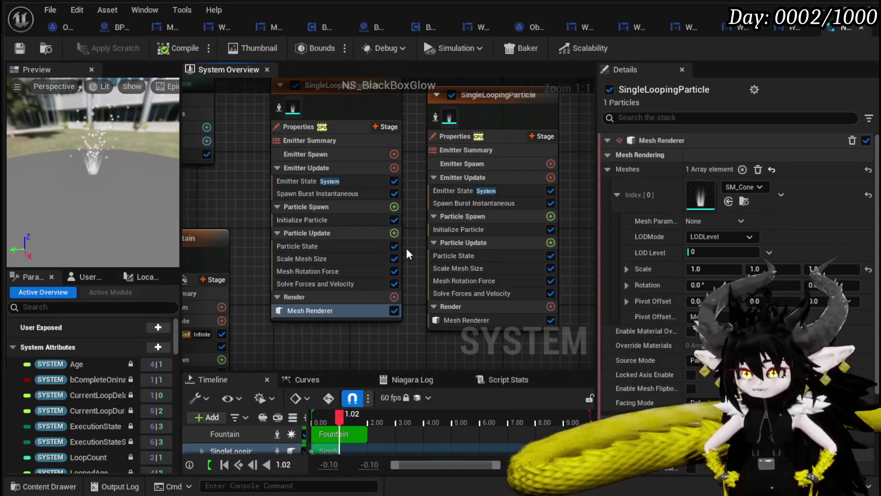
pyautogui.click(312, 219)
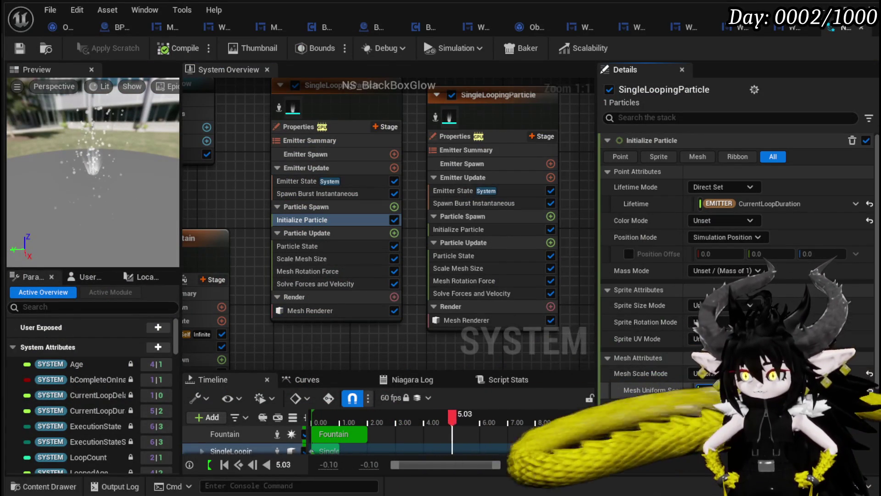
pyautogui.click(452, 229)
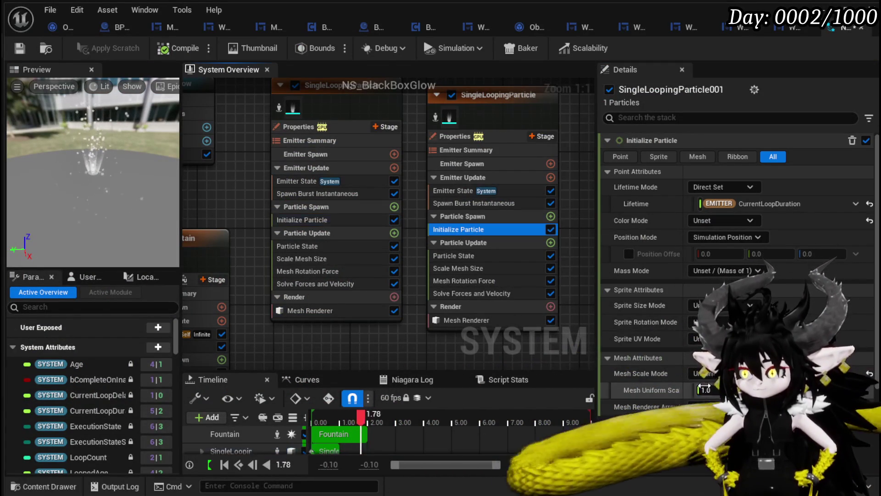